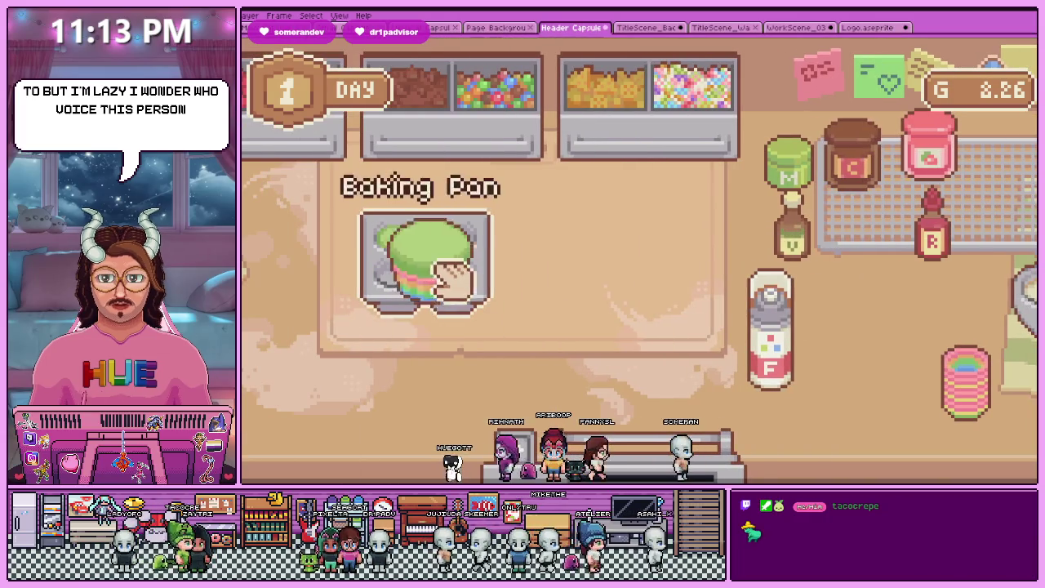
# Top the green cake with white frosting, a cherry and sprinkles, serve it, and collect the pay
pyautogui.click(442, 267)
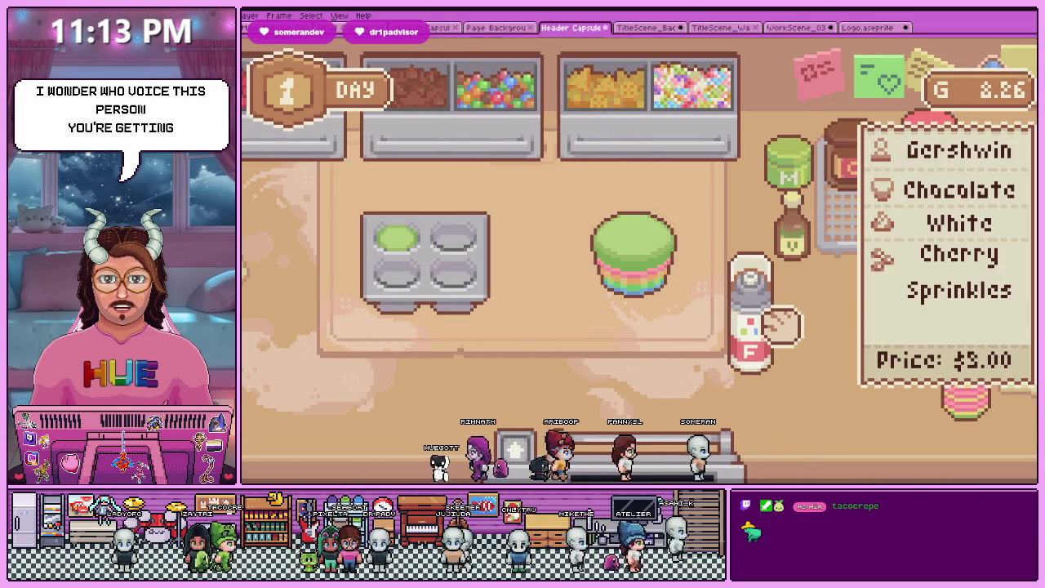
pyautogui.moveTo(790, 337); pyautogui.dragTo(647, 219)
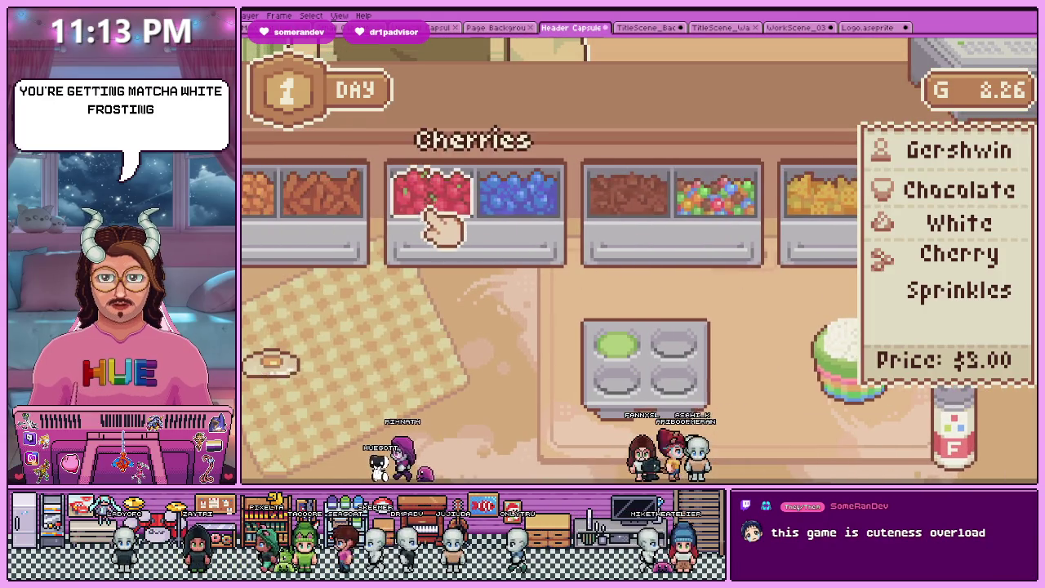
pyautogui.moveTo(432, 226); pyautogui.dragTo(677, 331)
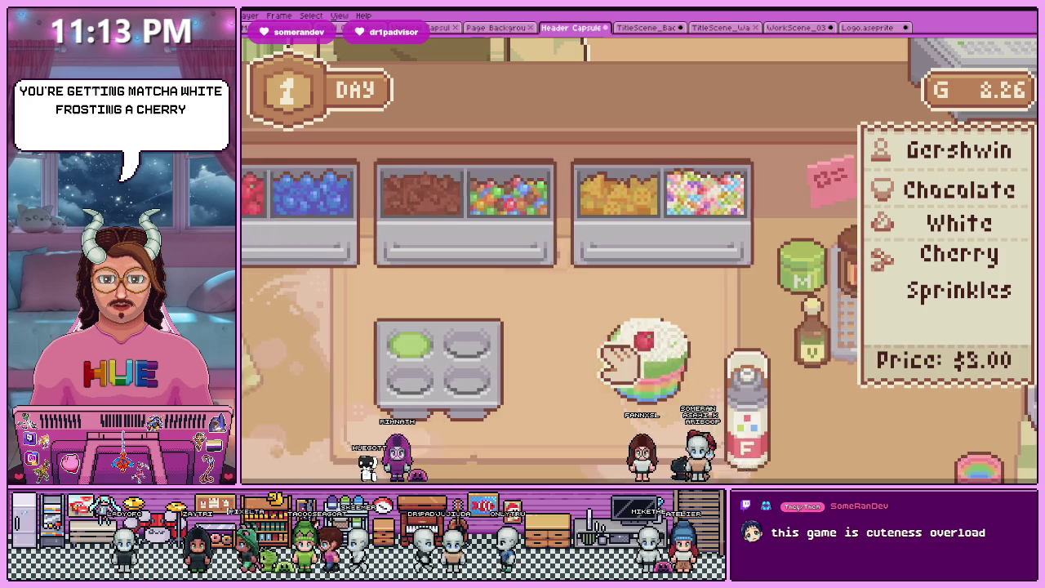
pyautogui.moveTo(653, 222)
pyautogui.mouseDown()
pyautogui.moveTo(562, 363)
pyautogui.moveTo(526, 314)
pyautogui.mouseUp()
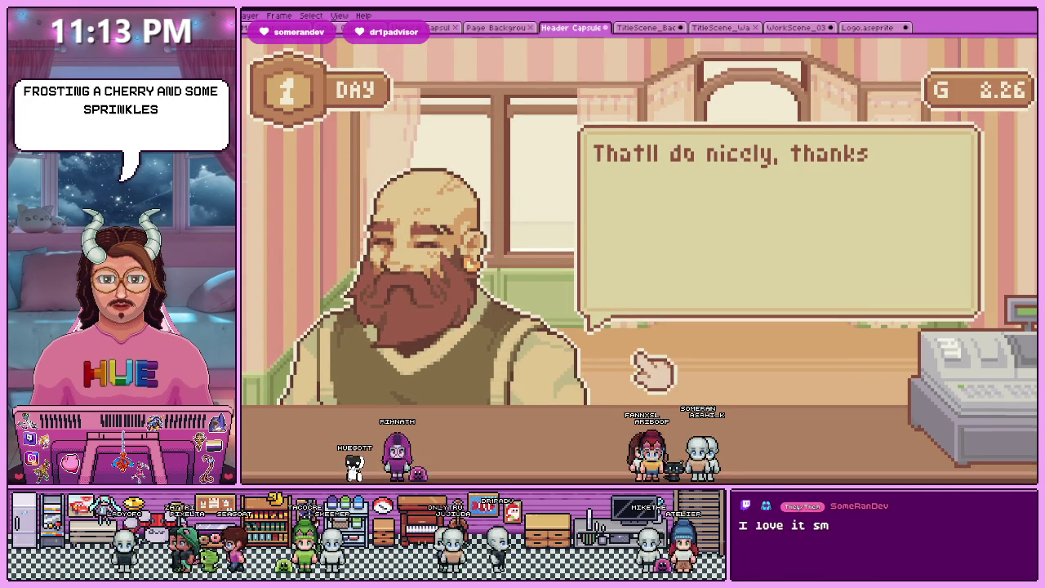
pyautogui.click(753, 236)
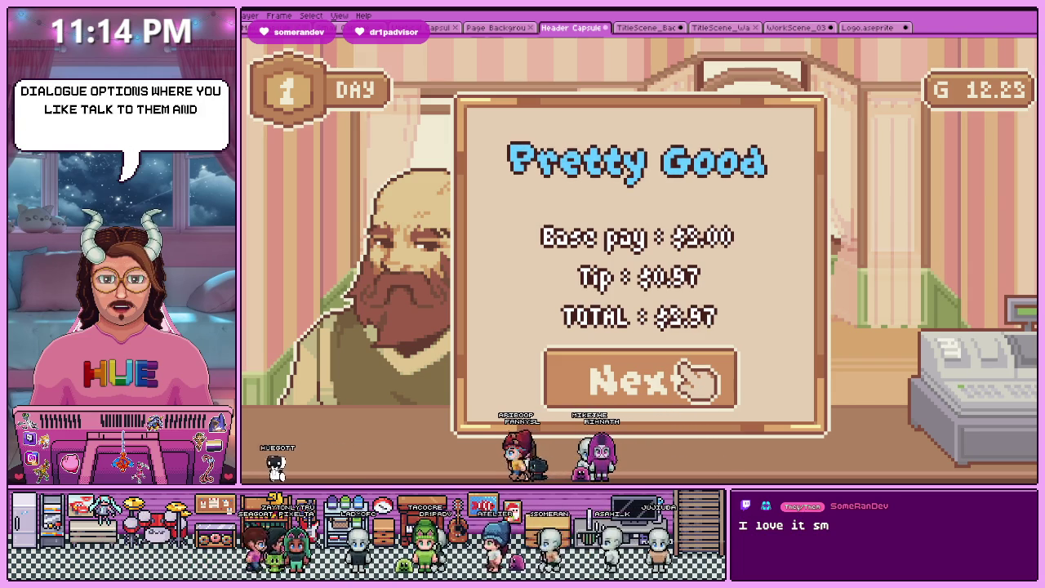
pyautogui.click(698, 380)
# Dismiss the All Done for Today notice to reach the Day 2 screen with $7 due
pyautogui.click(681, 341)
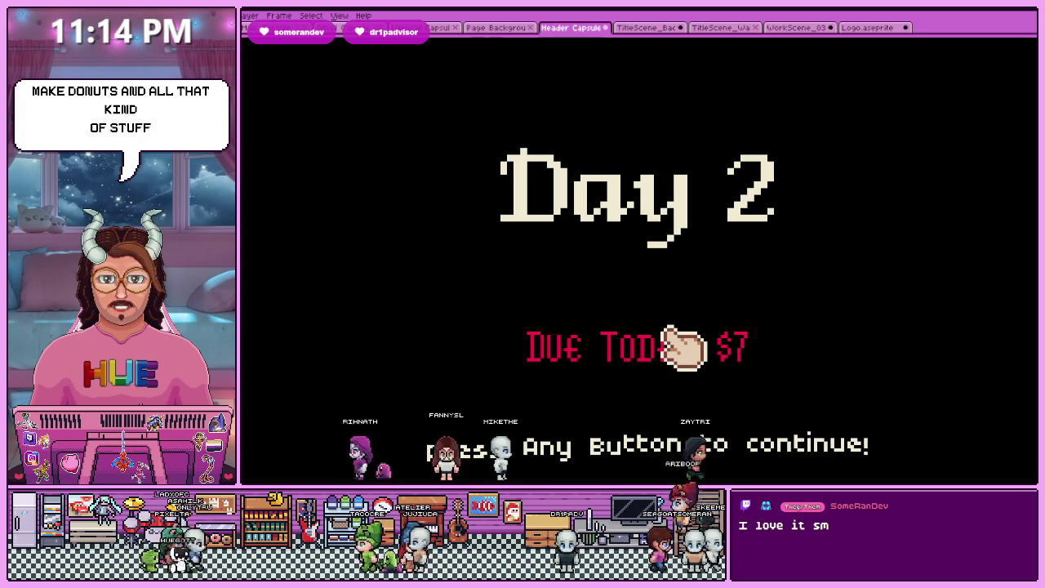
# Continue past the Day 2 screen into the shop to meet the first customer
pyautogui.click(685, 347)
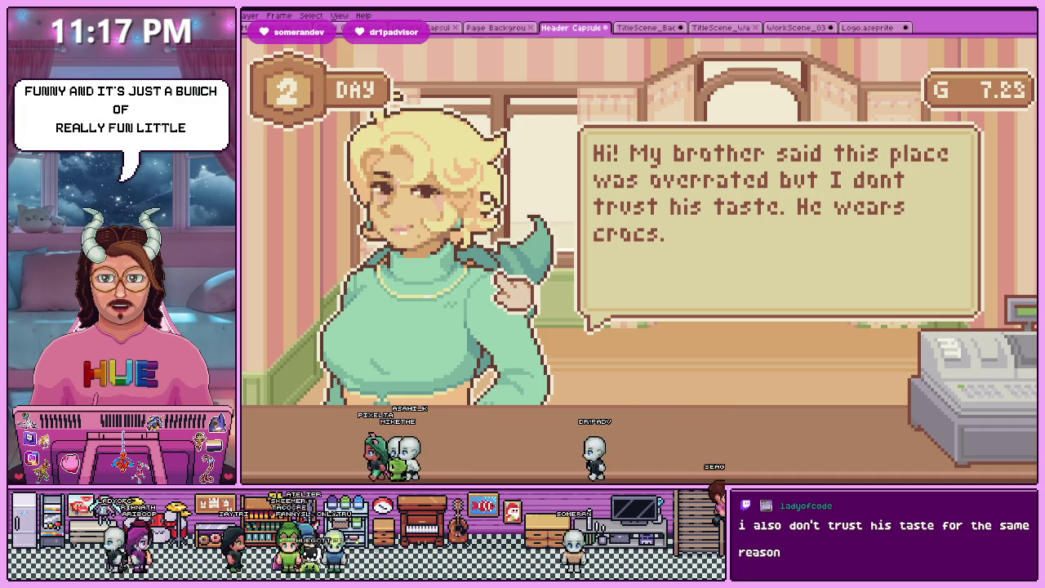
# Hear the customer's plain Matcha cupcake order and head to the kitchen
pyautogui.click(653, 272)
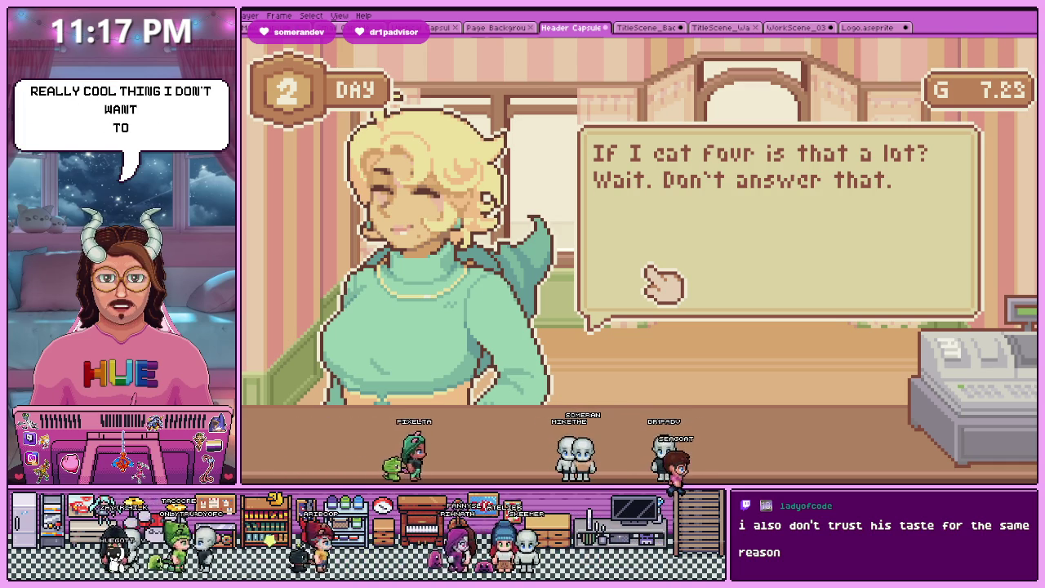
pyautogui.click(616, 239)
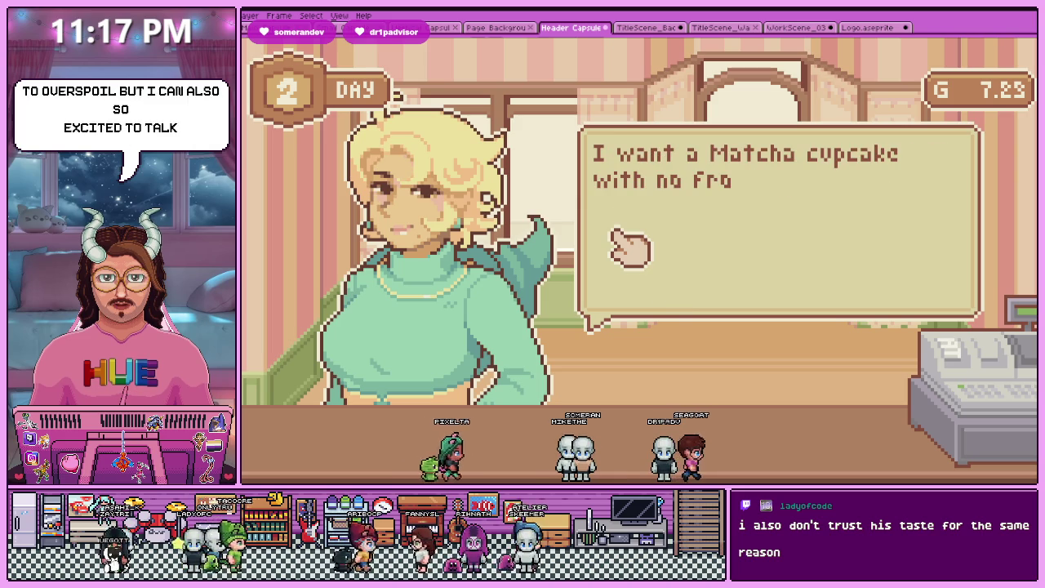
pyautogui.click(657, 314)
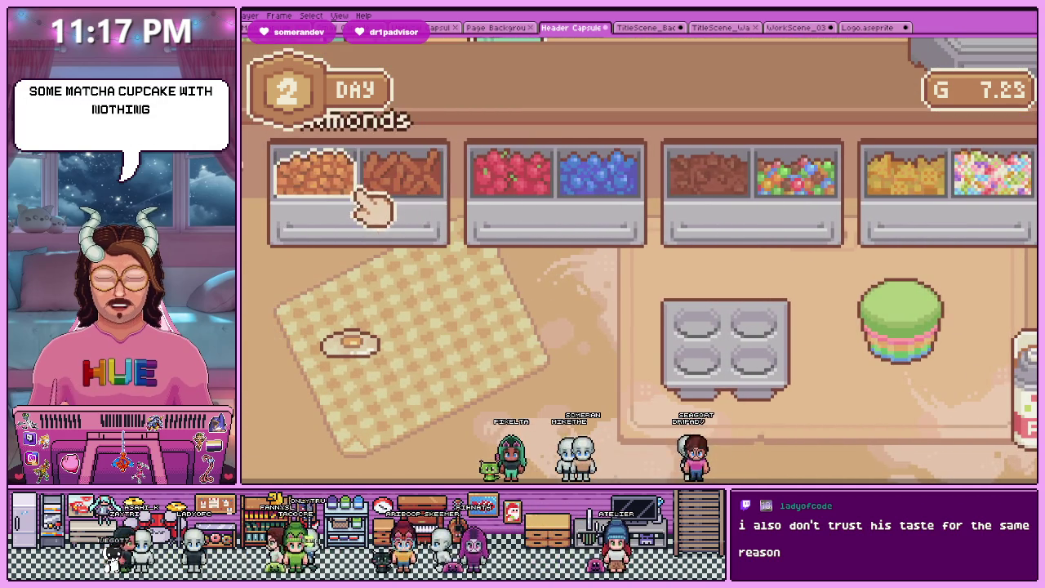
# Hand over the plain matcha cake and collect payment for a Perfect rating, reaching 13.17 gold
pyautogui.moveTo(915, 372); pyautogui.dragTo(805, 362)
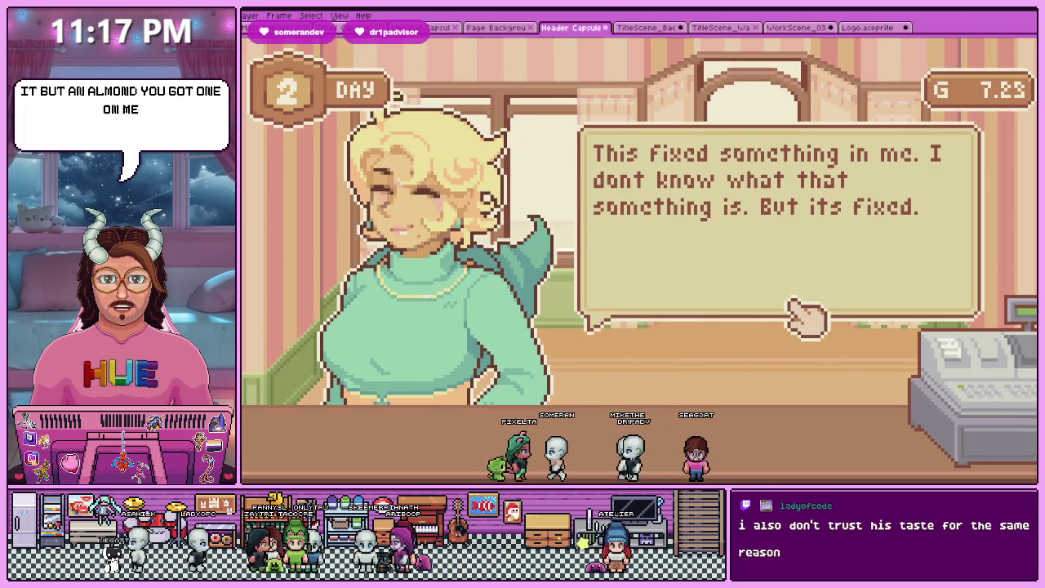
pyautogui.click(804, 318)
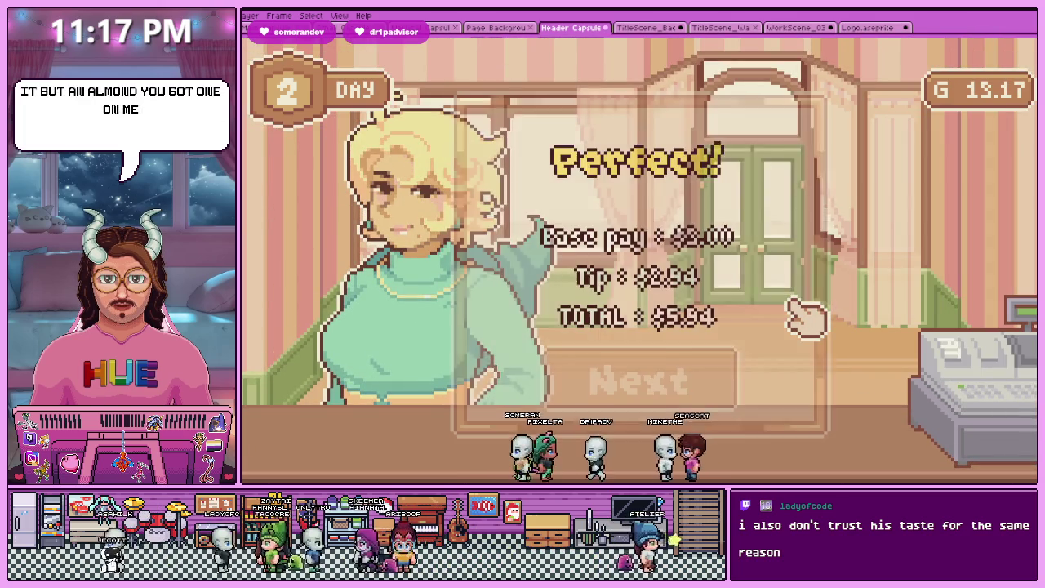
pyautogui.click(702, 382)
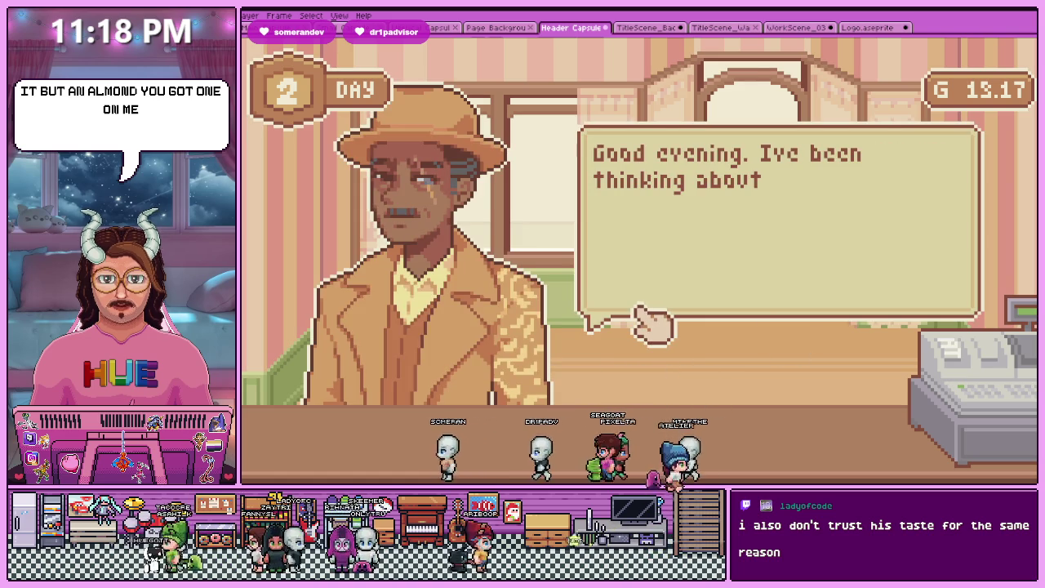
# Pause the game and close the Chrome window to return to the header capsule in Aseprite
pyautogui.press('Escape')
pyautogui.press('Escape')
pyautogui.press('Escape')
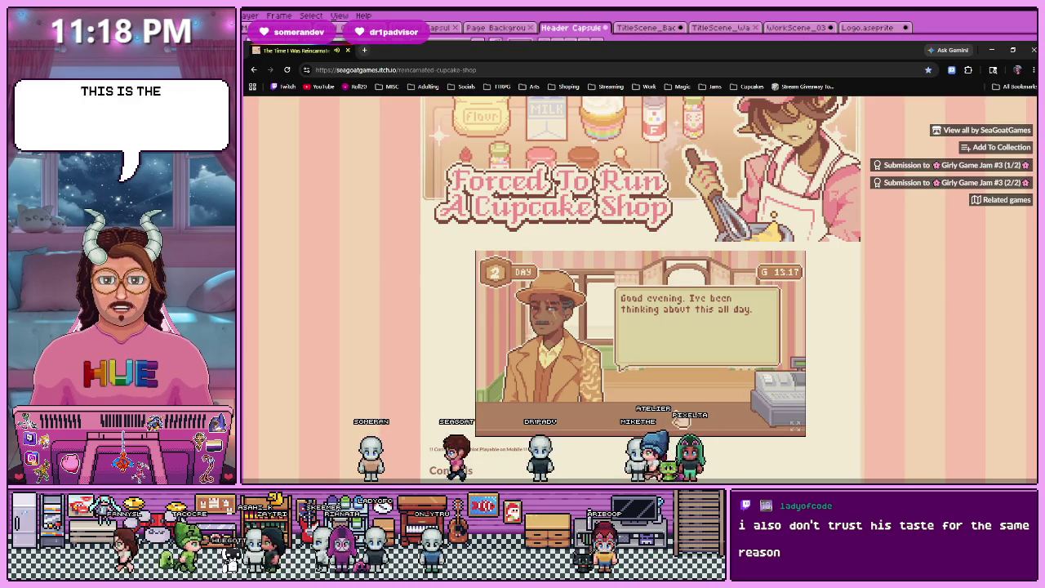
pyautogui.click(348, 51)
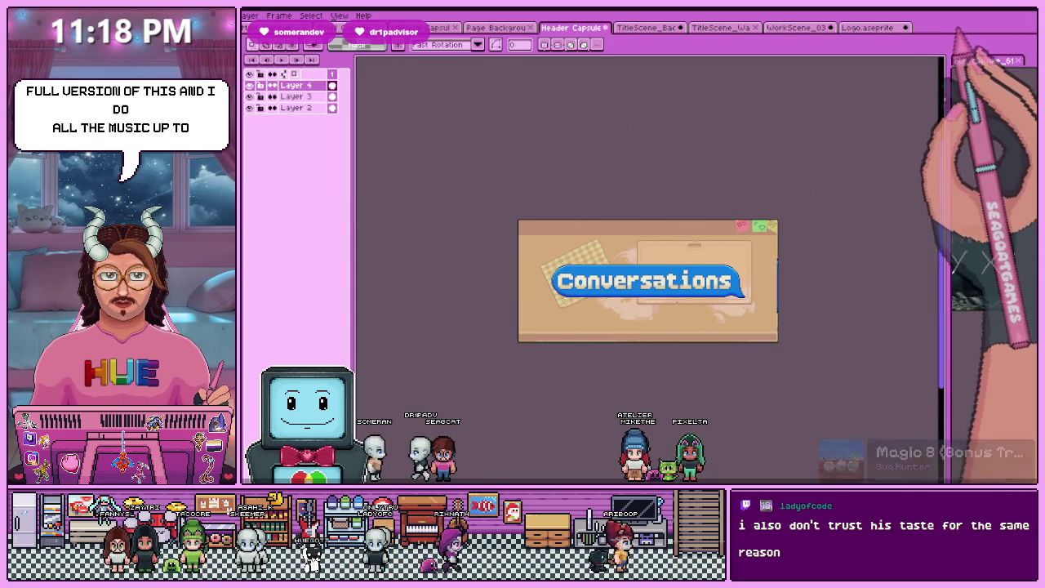
pyautogui.scroll(3, 608, 326)
pyautogui.scroll(-4, 609, 326)
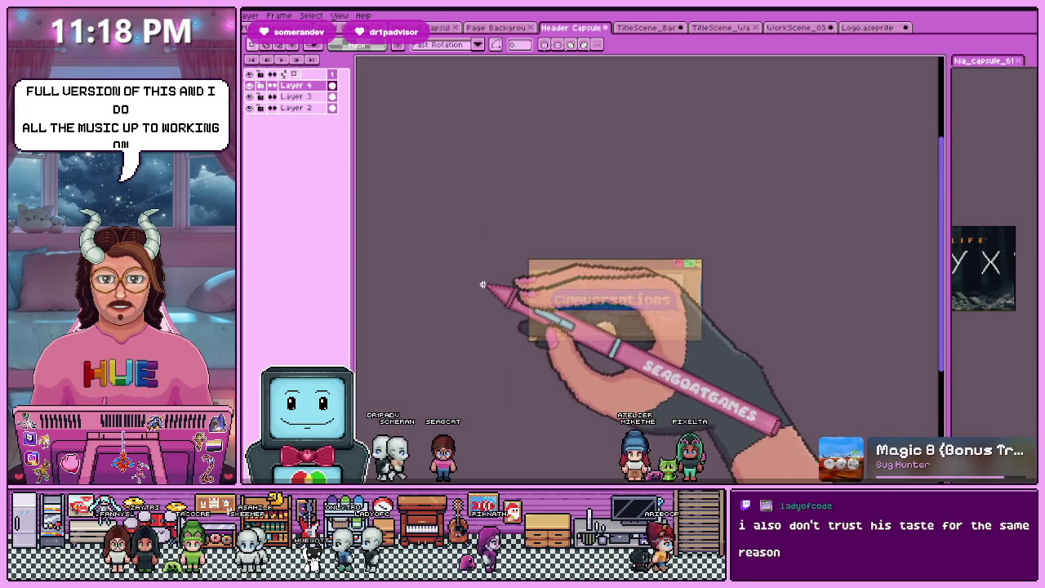
pyautogui.scroll(1, 608, 326)
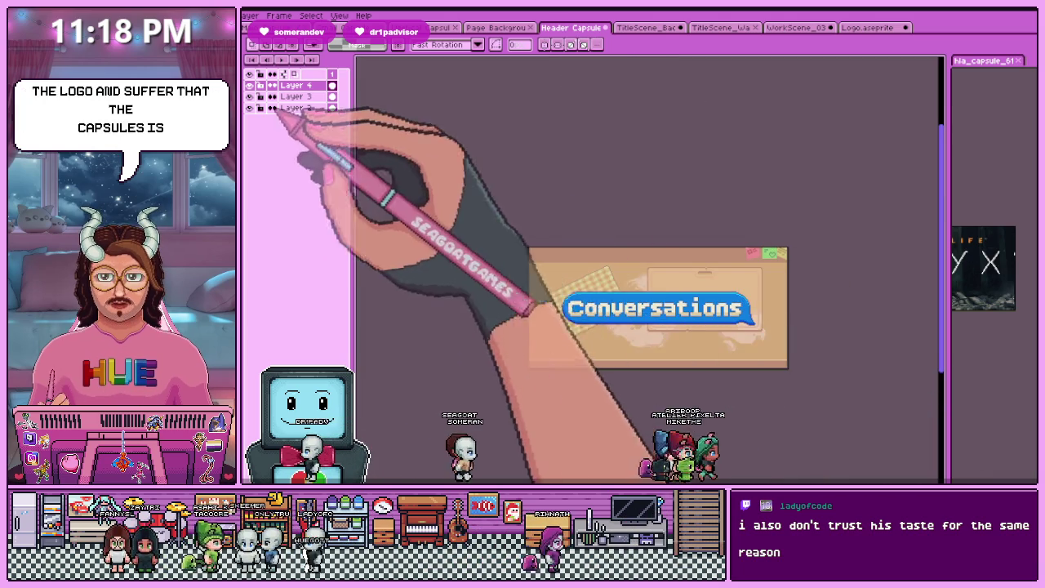
pyautogui.moveTo(528, 269); pyautogui.dragTo(852, 422)
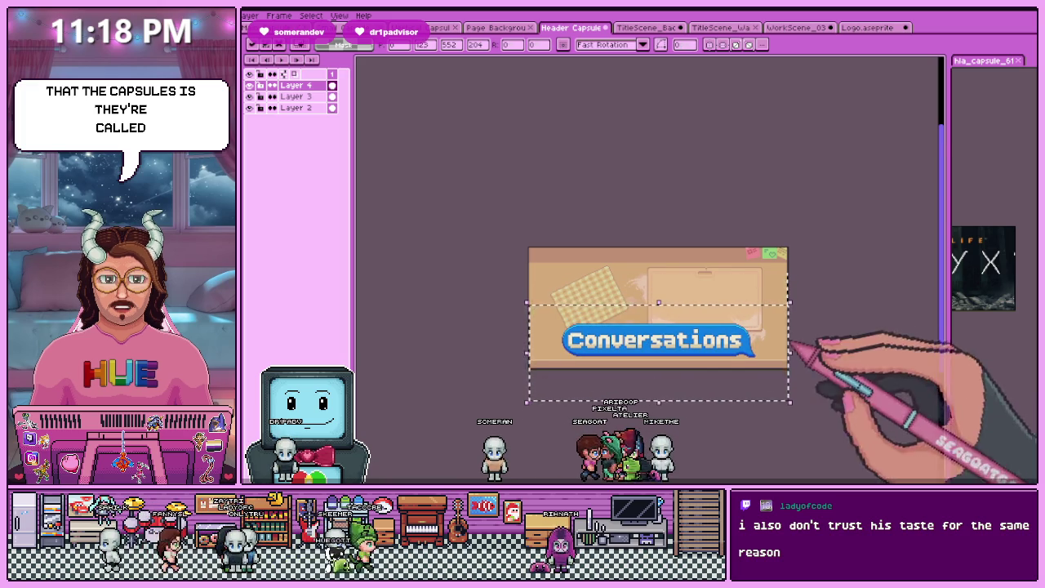
pyautogui.scroll(2, 759, 384)
pyautogui.scroll(-3, 620, 380)
pyautogui.scroll(1, 574, 383)
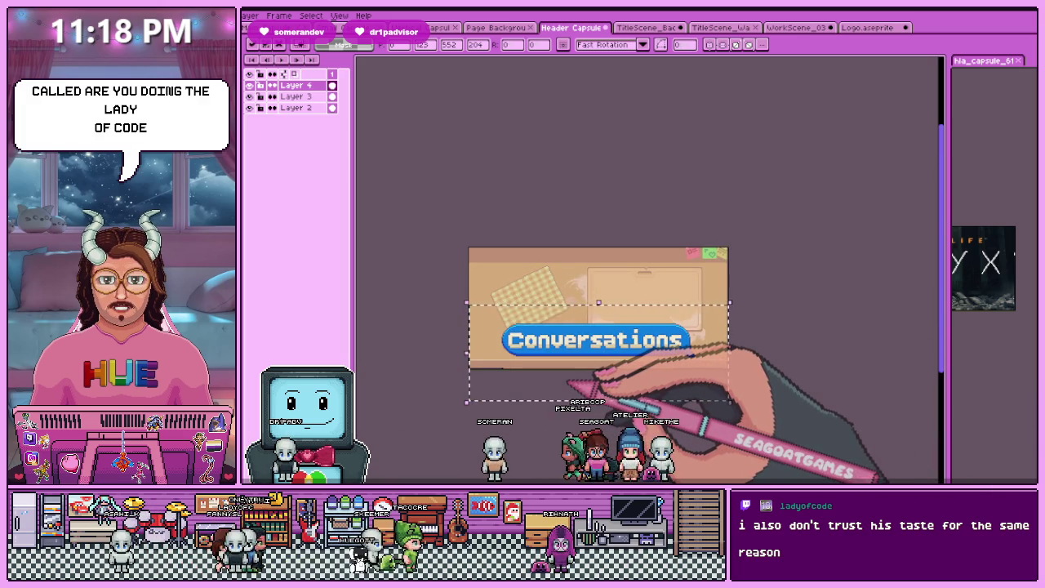
pyautogui.hotkey('ctrl', 'd')
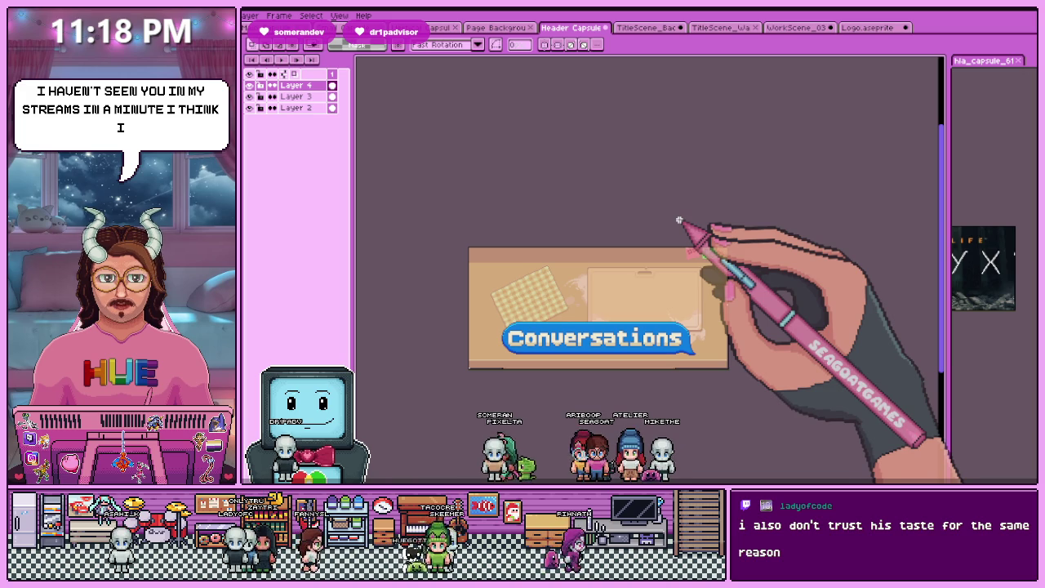
pyautogui.scroll(1, 489, 245)
pyautogui.scroll(-1, 495, 230)
pyautogui.scroll(1, 537, 256)
pyautogui.scroll(-1, 501, 291)
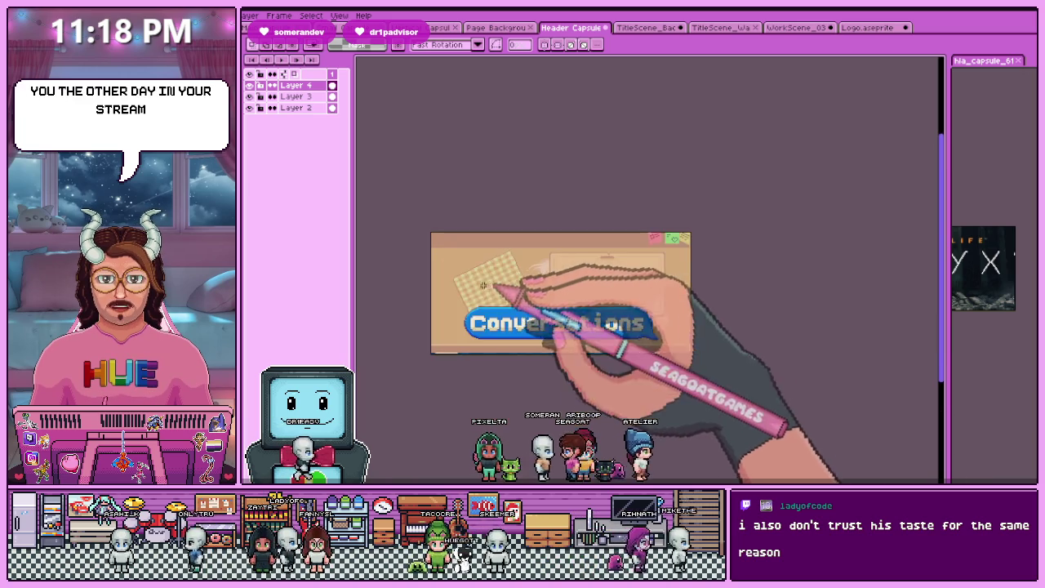
pyautogui.scroll(1, 487, 284)
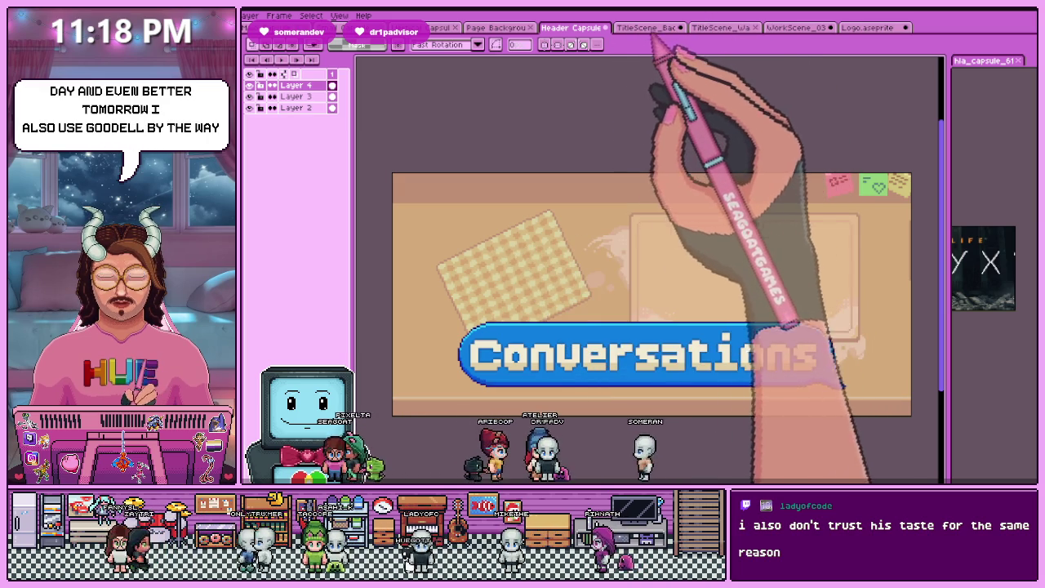
# Copy the 'Confections &' line from the logo document into the capsule and nudge it up
pyautogui.click(868, 27)
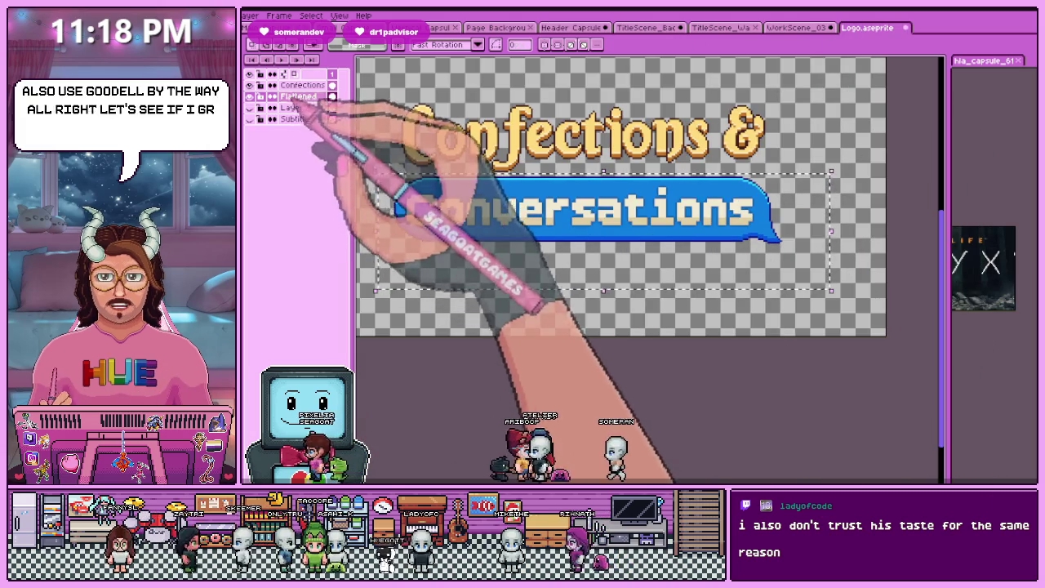
pyautogui.moveTo(383, 77); pyautogui.dragTo(789, 173)
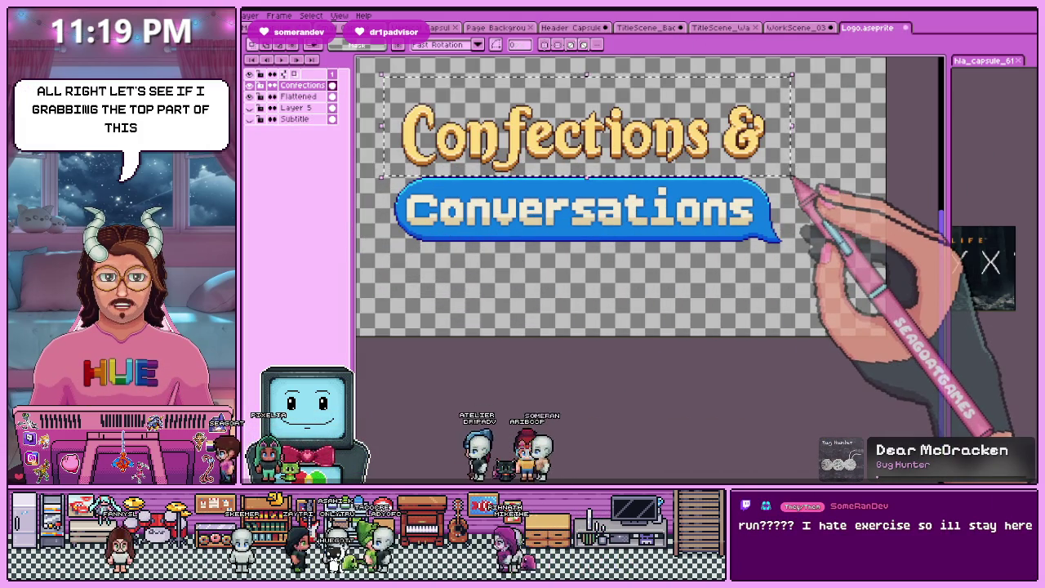
pyautogui.click(572, 28)
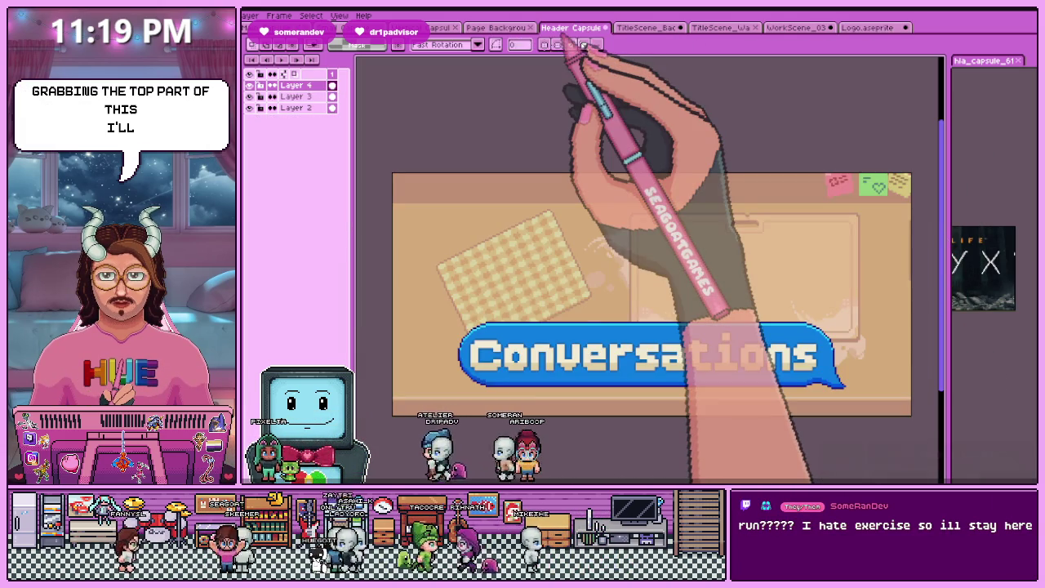
pyautogui.hotkey('ctrl', 'v')
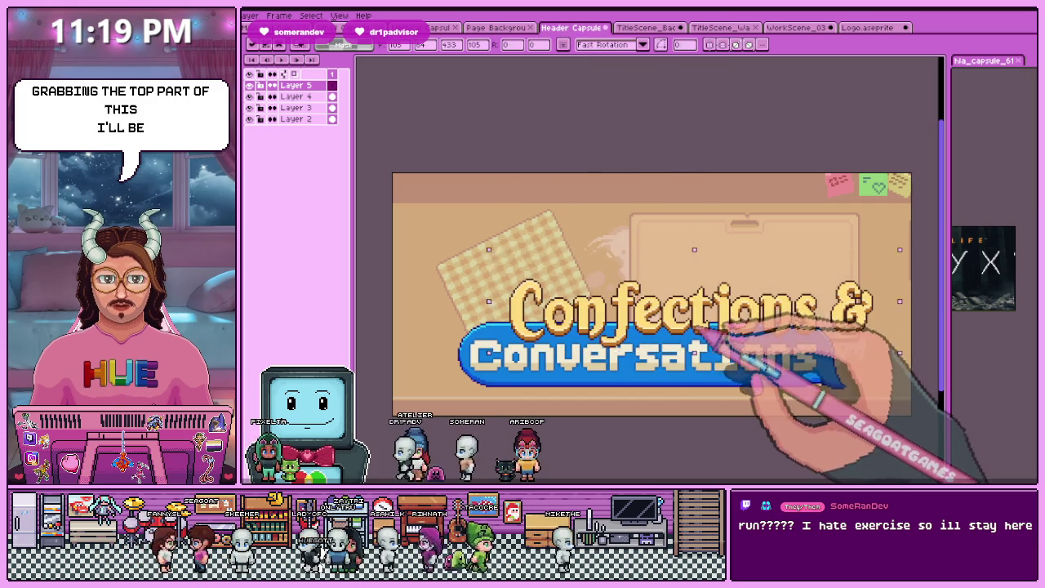
pyautogui.press('Return')
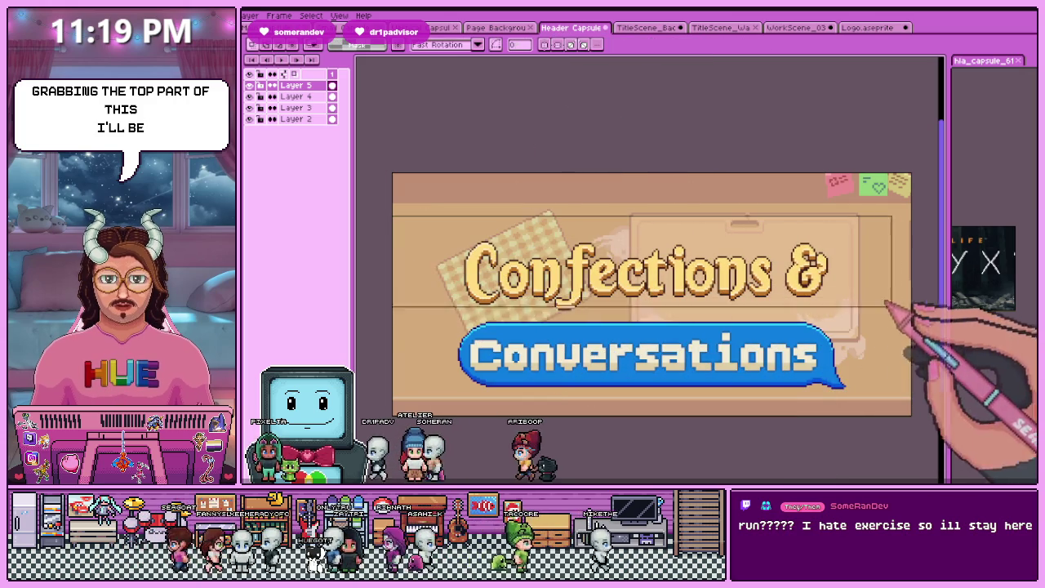
pyautogui.moveTo(921, 320); pyautogui.dragTo(926, 316)
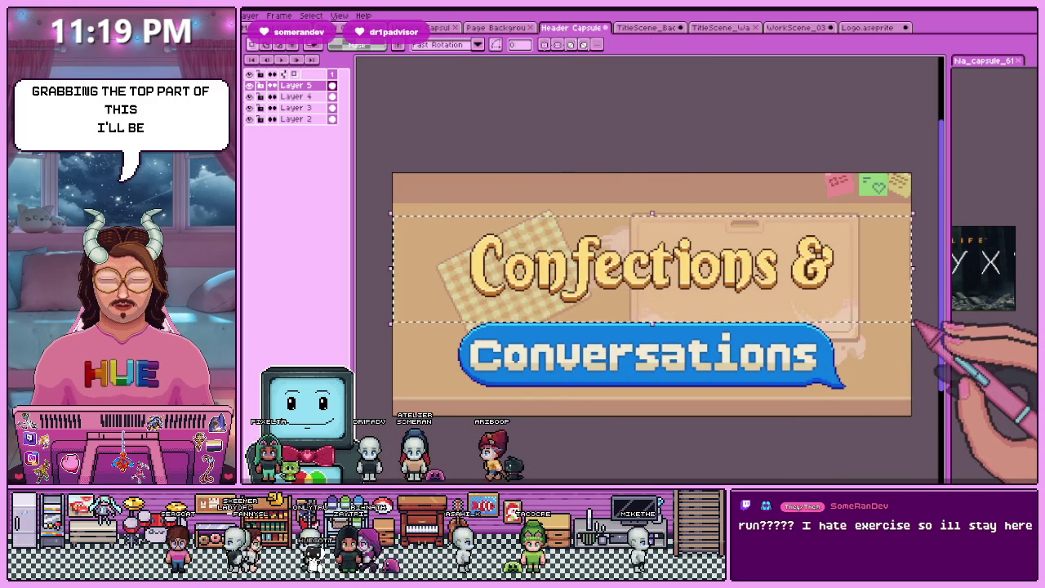
pyautogui.click(913, 320)
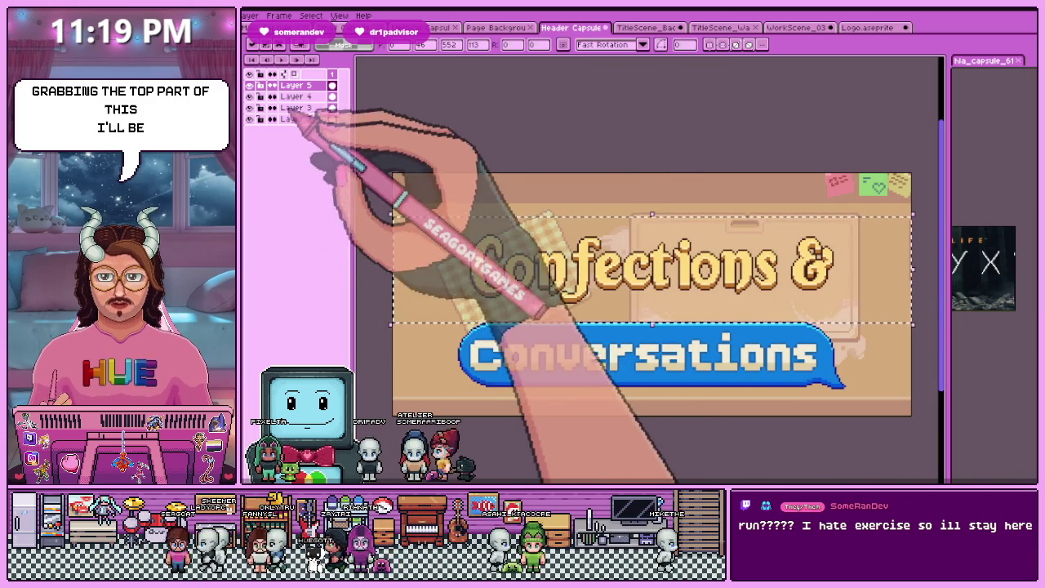
# On Layer 4, select the Conversations bubble and move it up beneath the title
pyautogui.click(295, 96)
pyautogui.moveTo(445, 455); pyautogui.dragTo(928, 314)
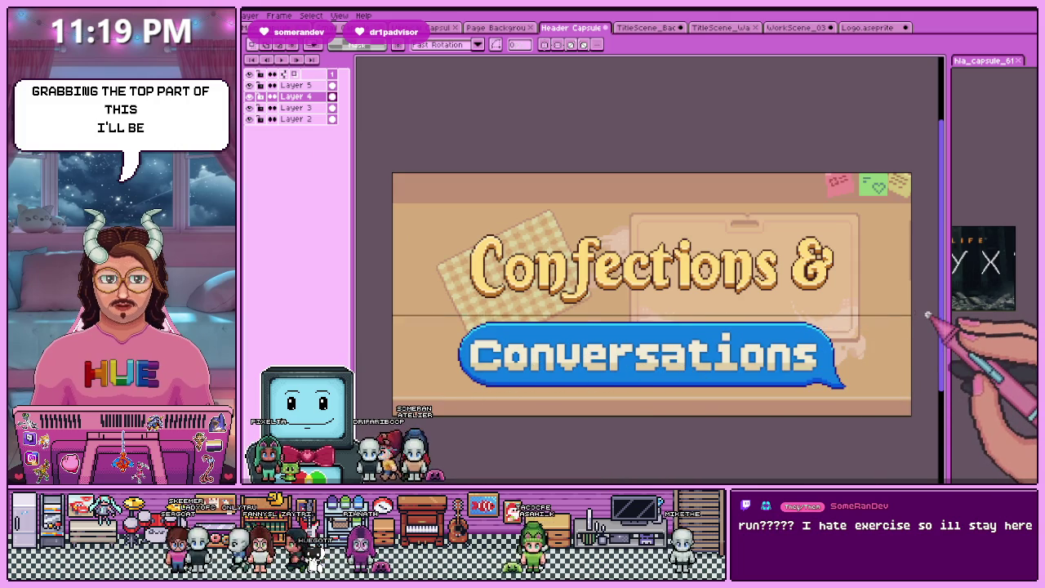
pyautogui.press('Up')
pyautogui.press('Up')
pyautogui.press('Up')
pyautogui.press('Up')
pyautogui.press('Up')
pyautogui.press('Up')
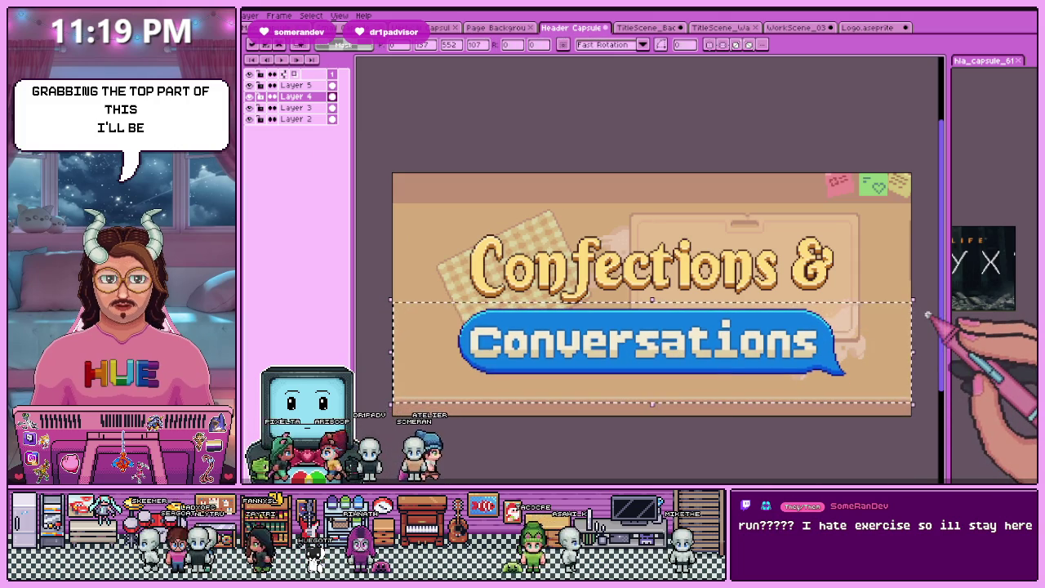
pyautogui.scroll(-3, 637, 373)
pyautogui.scroll(1, 653, 380)
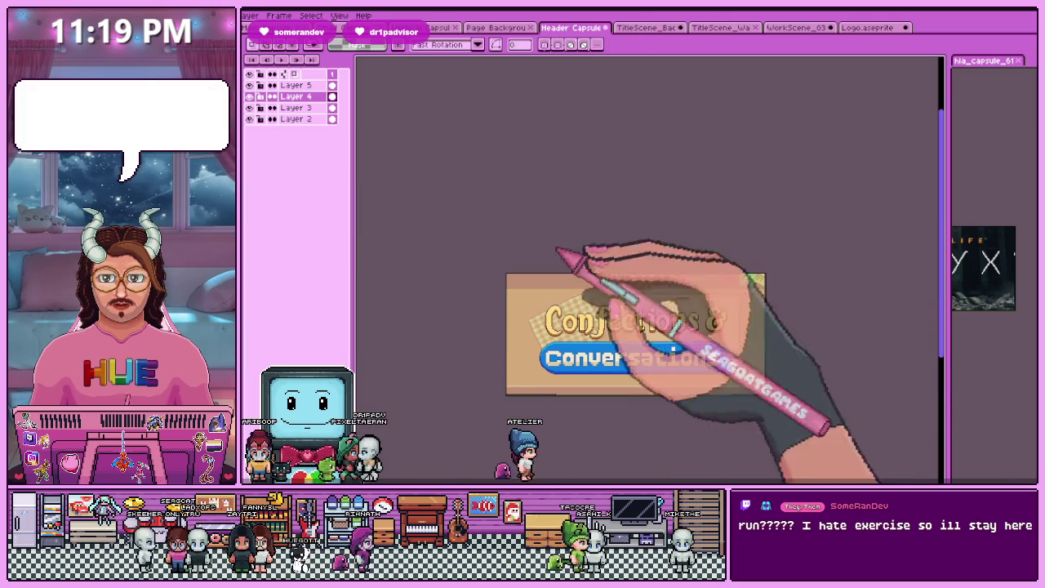
# Zoom in and out to inspect the Cnc.aseprite 'Confections & Conversations' logo
pyautogui.scroll(1, 653, 330)
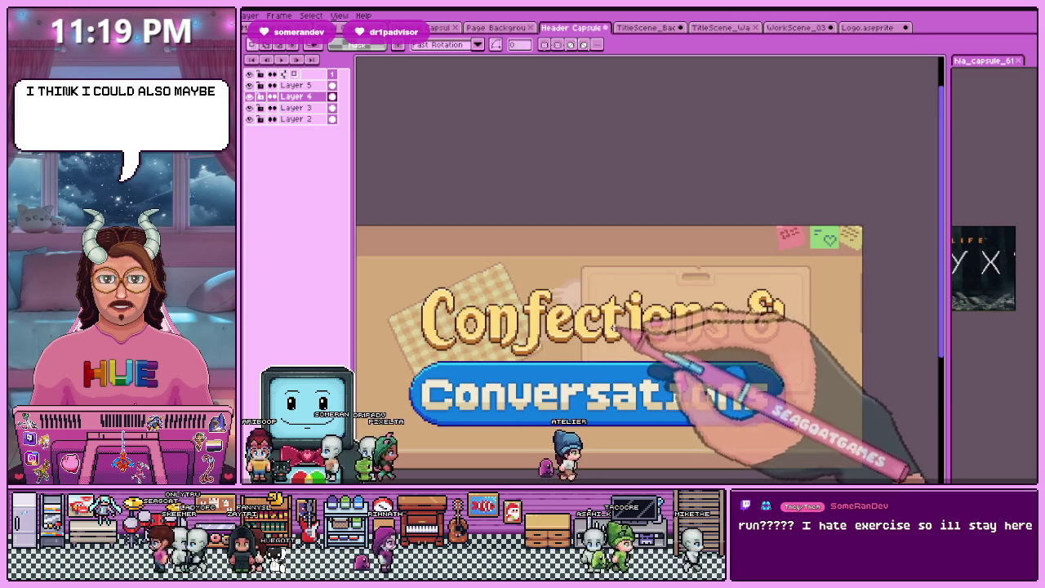
pyautogui.scroll(-3, 694, 345)
pyautogui.scroll(1, 700, 350)
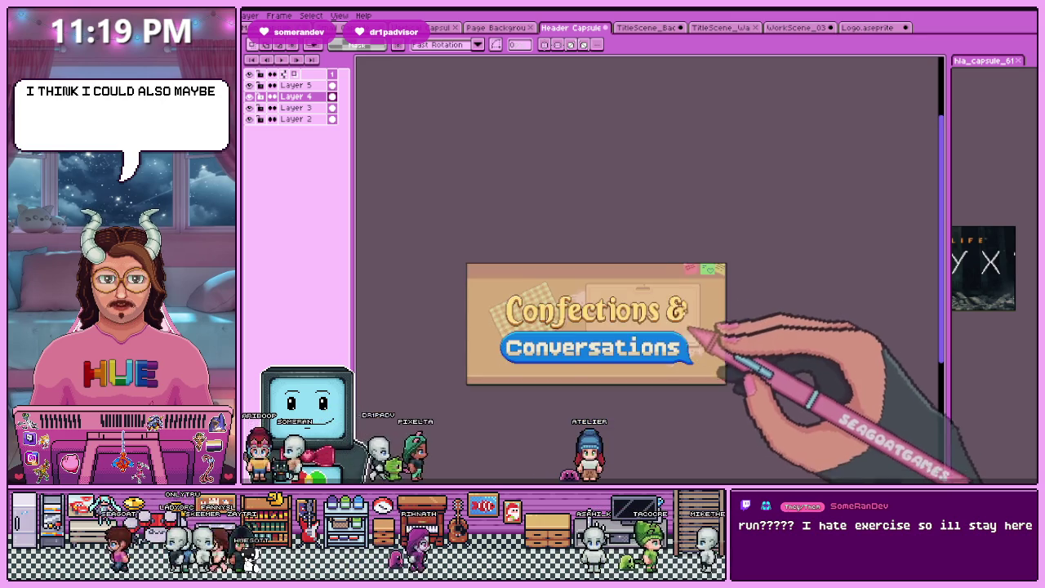
pyautogui.scroll(3, 695, 343)
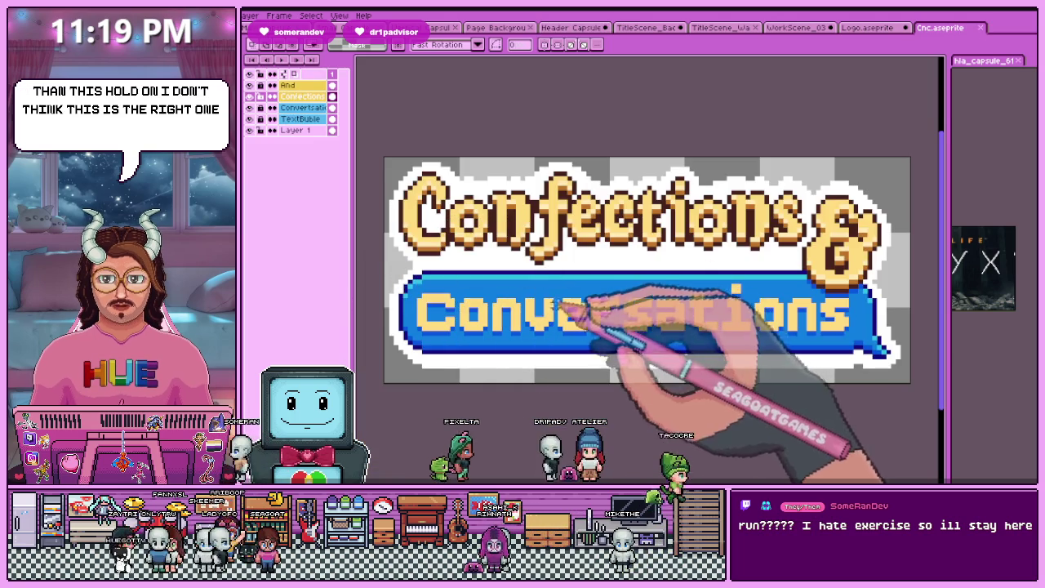
pyautogui.scroll(-2, 645, 327)
pyautogui.scroll(1, 735, 237)
pyautogui.scroll(-1, 637, 314)
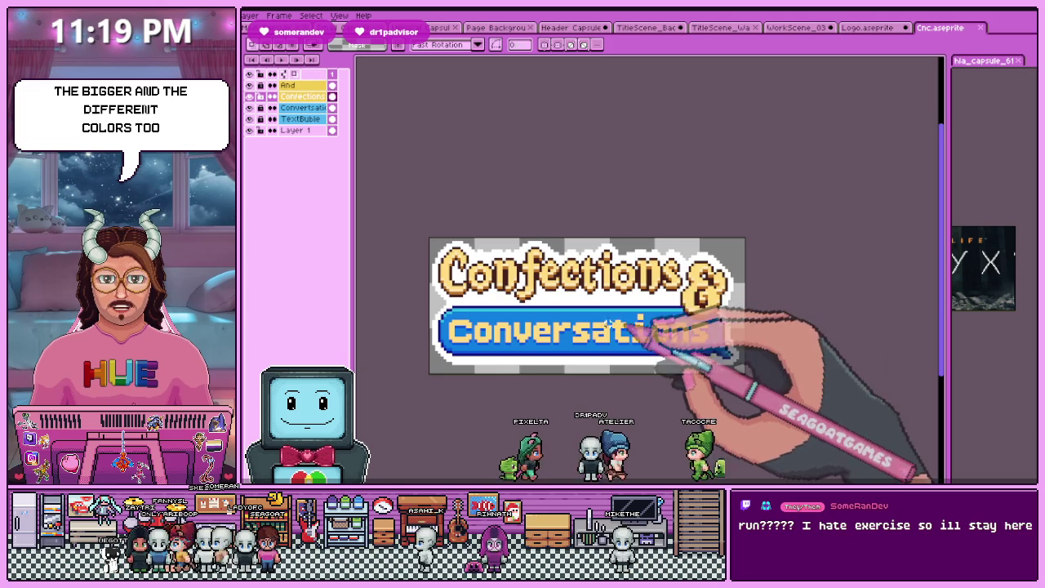
pyautogui.scroll(1, 688, 349)
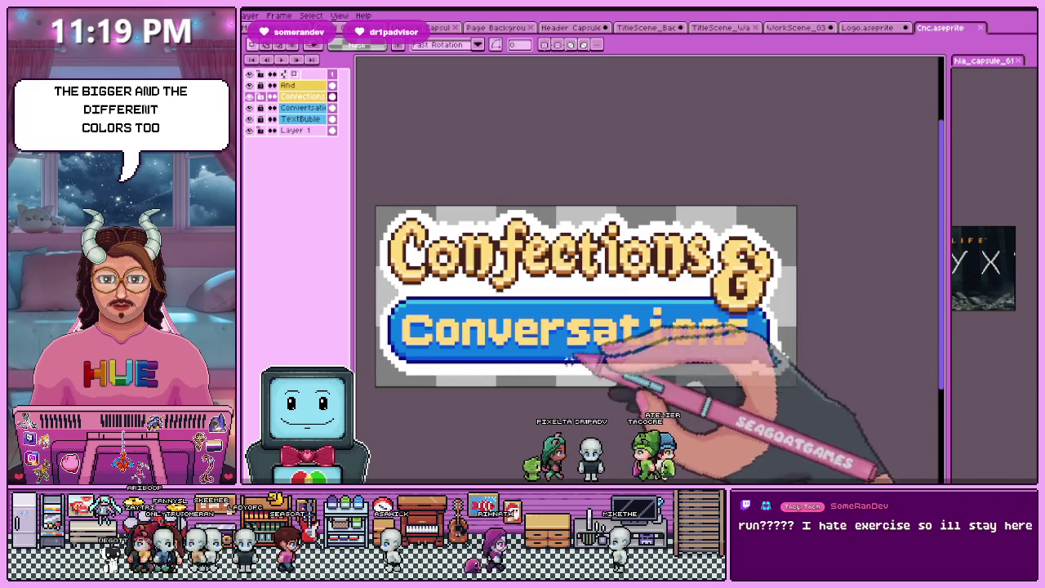
# Resize the Cnc logo sprite via Sprite Size and hide its Layer 1
pyautogui.scroll(-1, 587, 308)
pyautogui.scroll(-1, 581, 308)
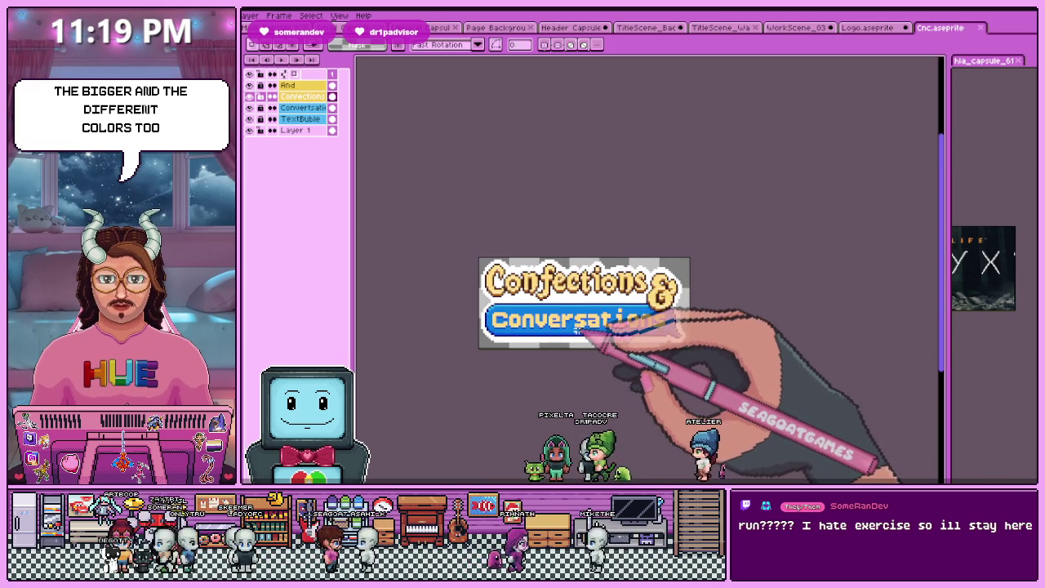
pyautogui.scroll(1, 562, 304)
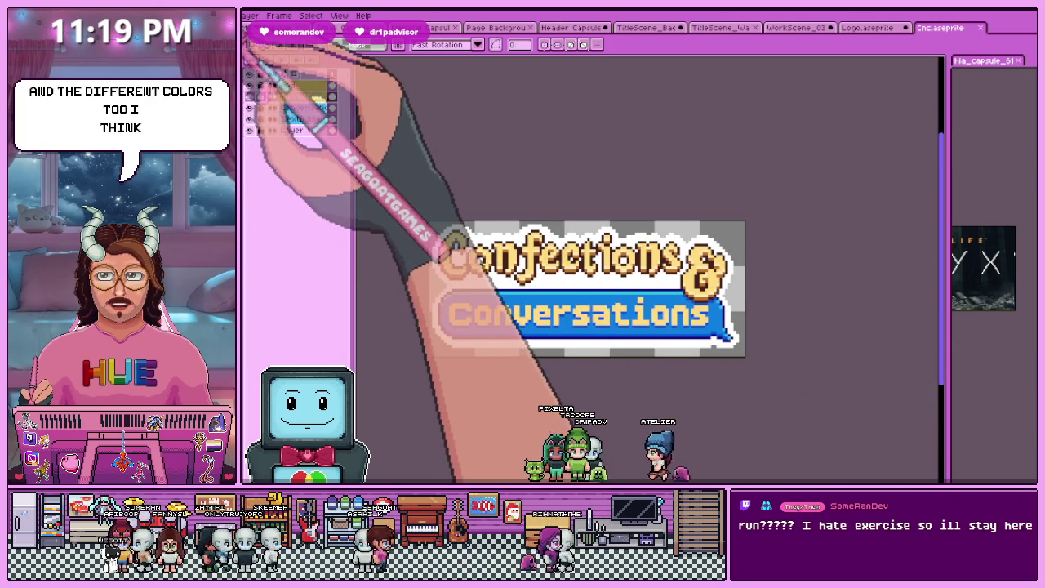
pyautogui.click(248, 65)
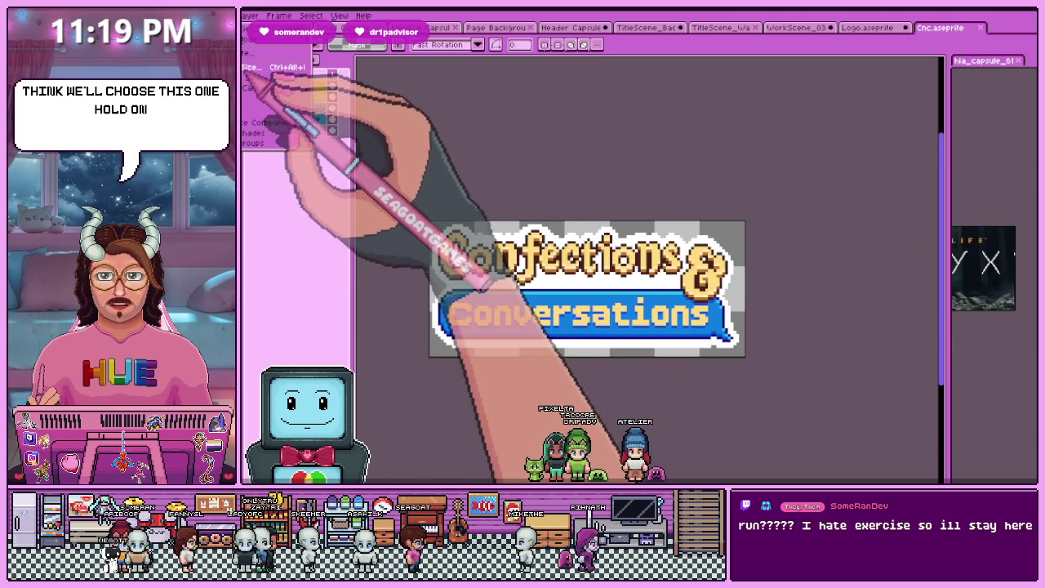
pyautogui.click(269, 82)
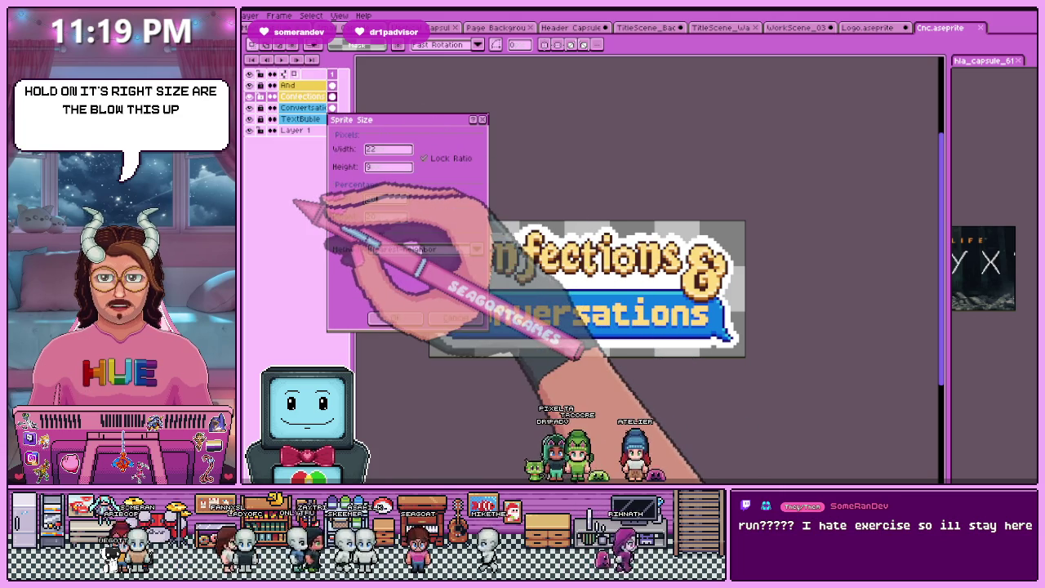
pyautogui.click(390, 319)
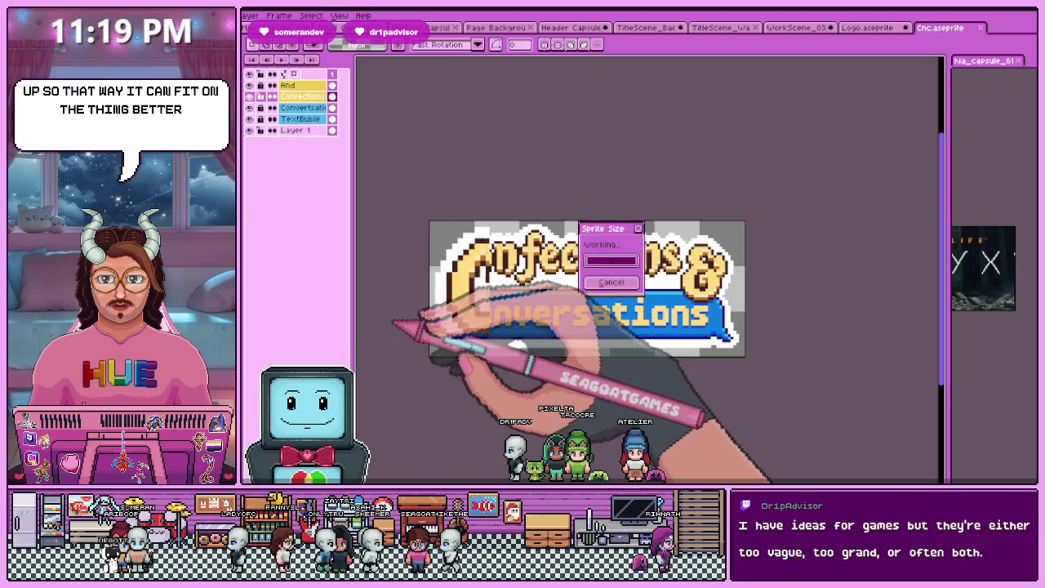
pyautogui.click(249, 130)
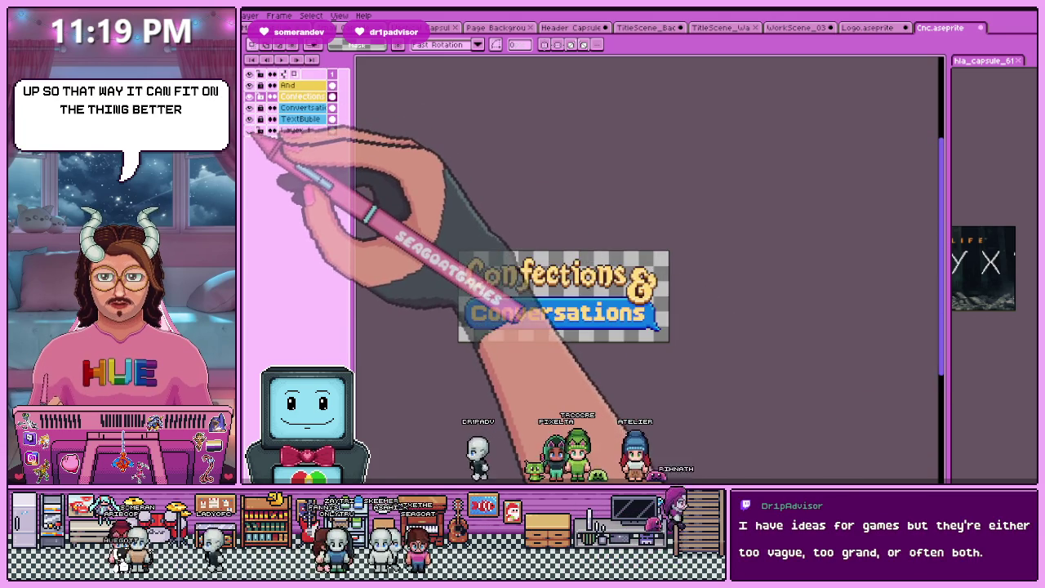
# Hide the old Confections & Conversations title layers in the Header Capsule document
pyautogui.click(570, 27)
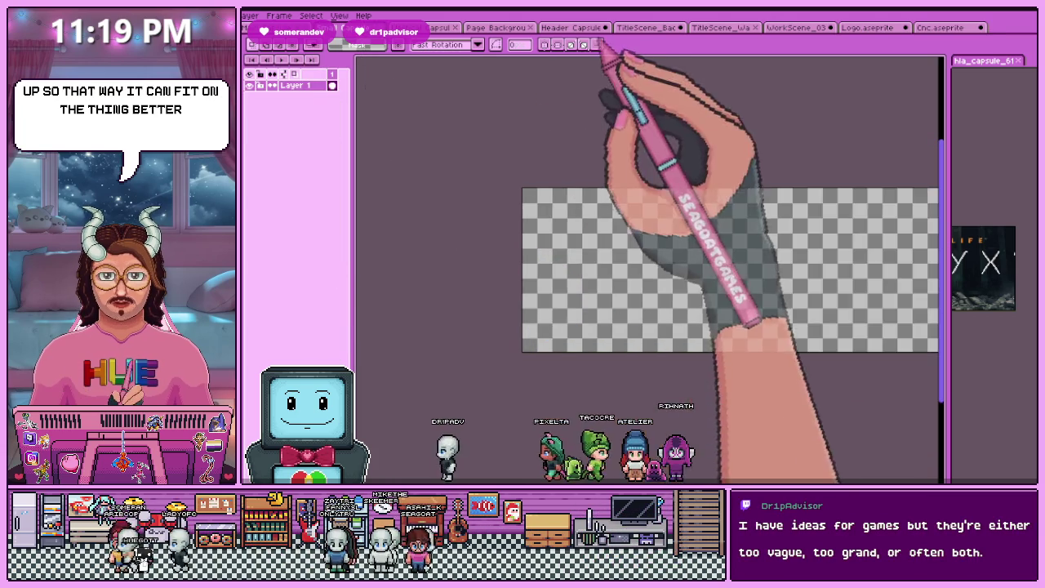
pyautogui.moveTo(457, 200); pyautogui.dragTo(431, 93)
pyautogui.moveTo(249, 85); pyautogui.dragTo(249, 97)
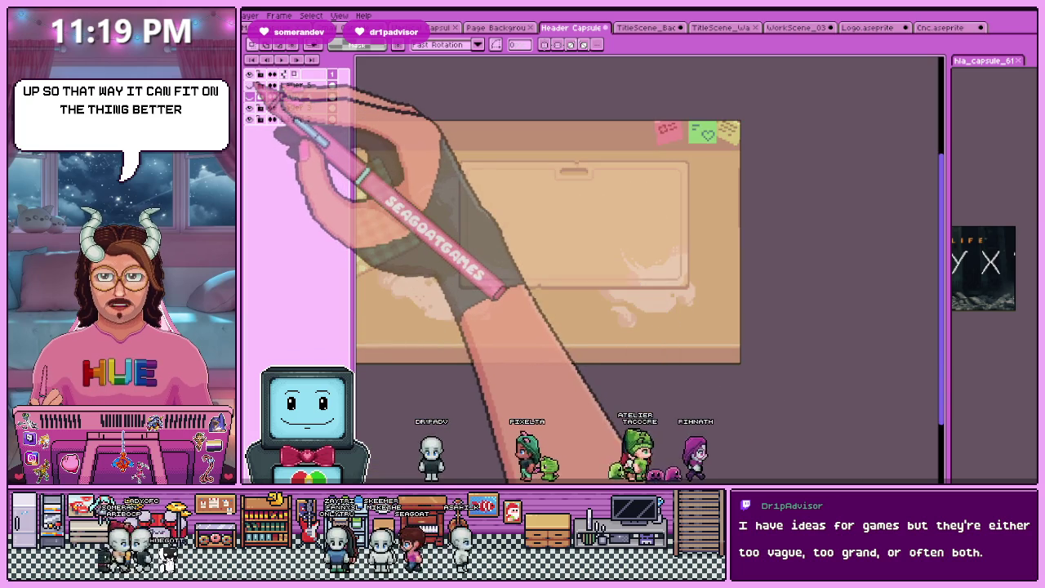
pyautogui.click(940, 27)
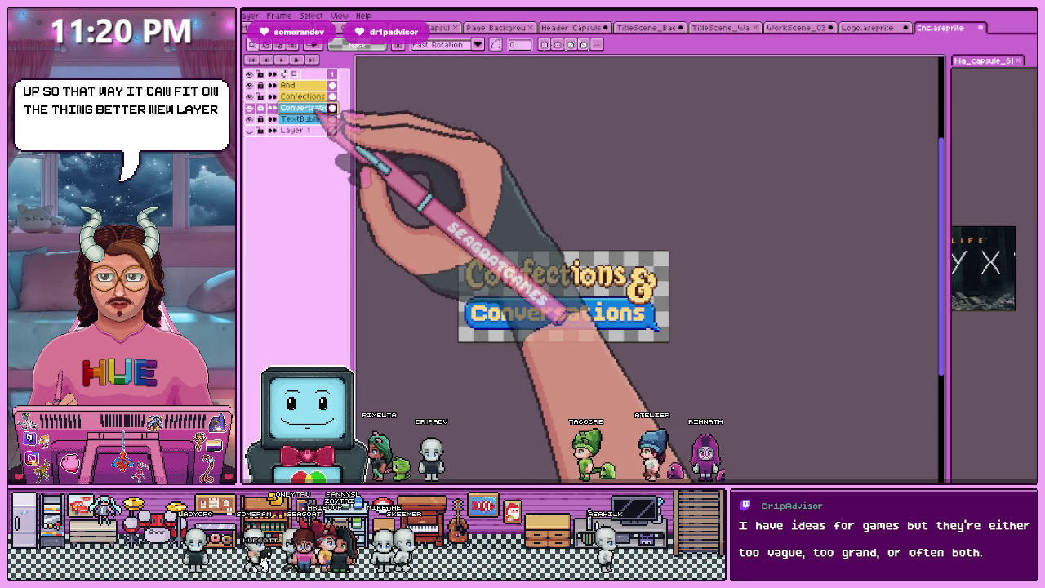
pyautogui.rightClick(310, 86)
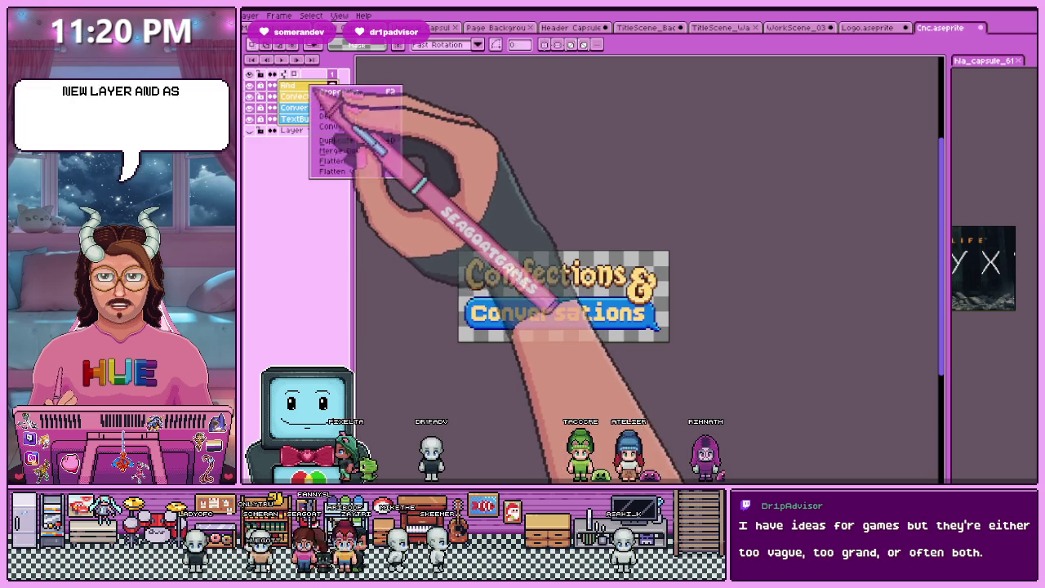
# Flatten the Cnc logo into one layer and paste it onto the header capsule box
pyautogui.click(336, 161)
pyautogui.hotkey('ctrl', 'a')
pyautogui.click(572, 26)
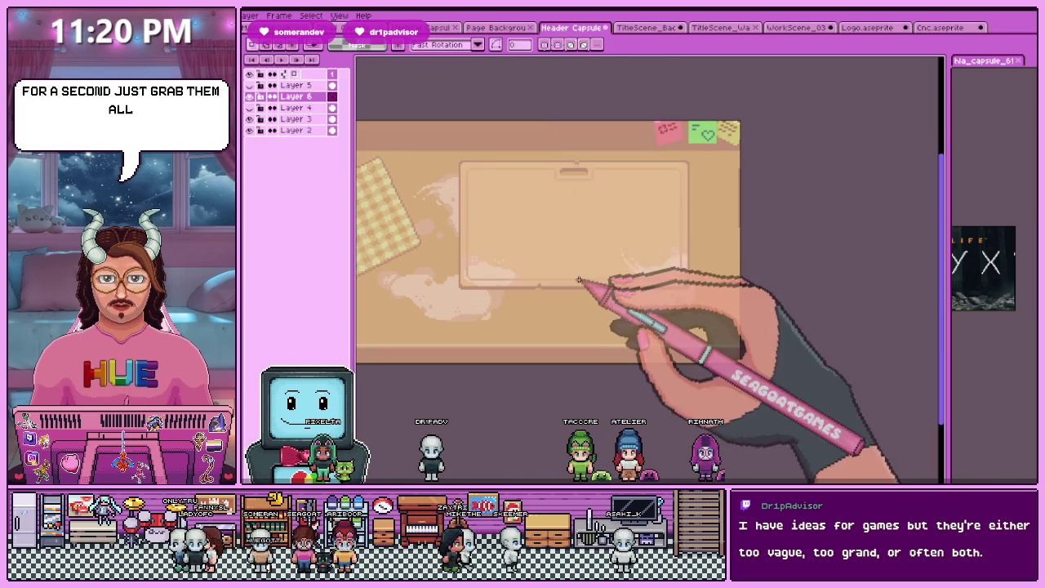
pyautogui.hotkey('ctrl', 'v')
pyautogui.moveTo(665, 210); pyautogui.dragTo(560, 291)
# Return to Cnc.aseprite and bring up its 224×96 sprite size settings
pyautogui.scroll(-1, 531, 277)
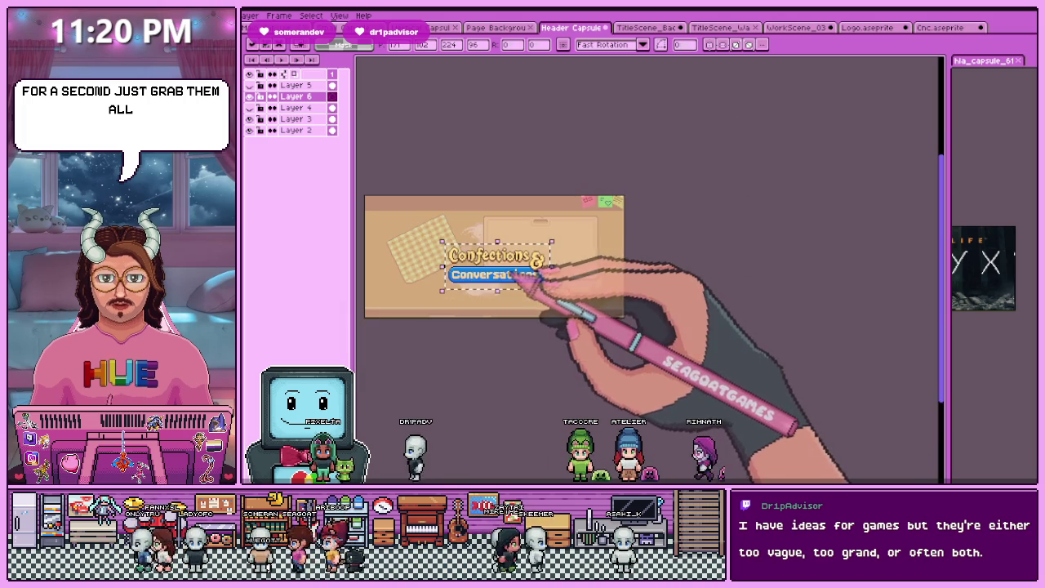
pyautogui.click(939, 27)
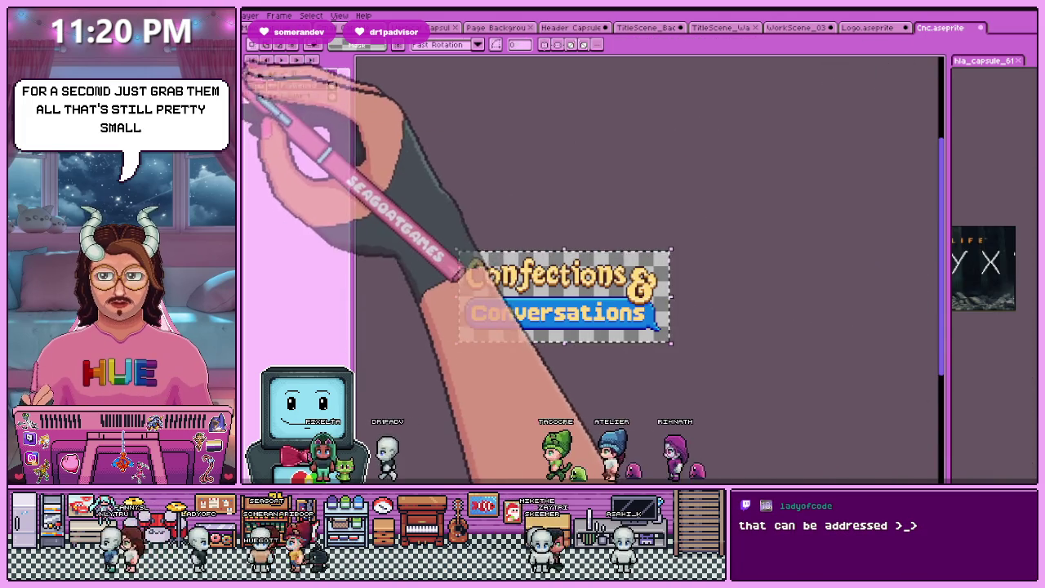
pyautogui.hotkey('ctrl', 'alt', 'i')
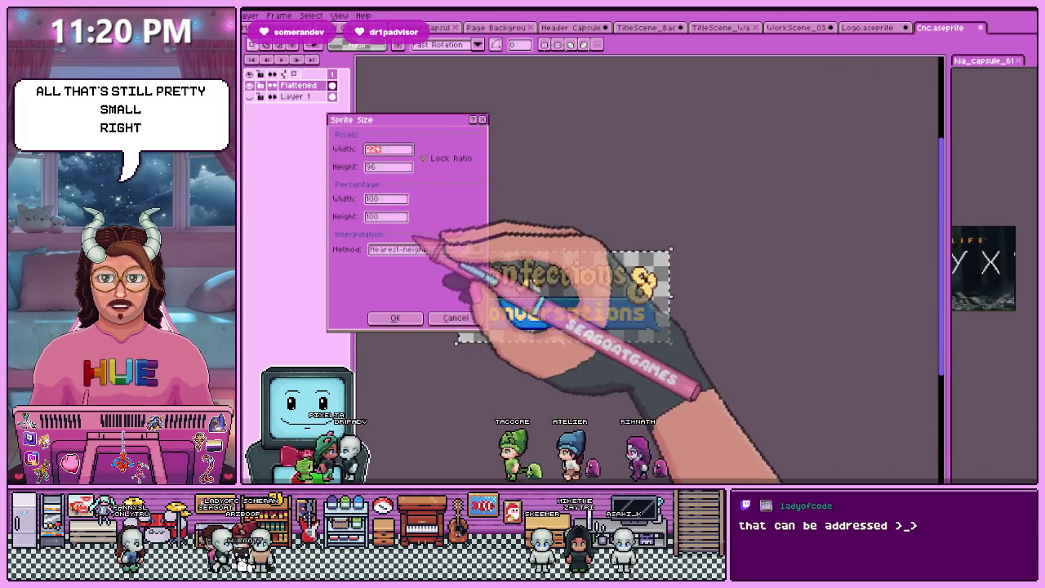
# Paste the logo into the Header Capsule, position it over the capsule box, and commit it
pyautogui.press('Tab')
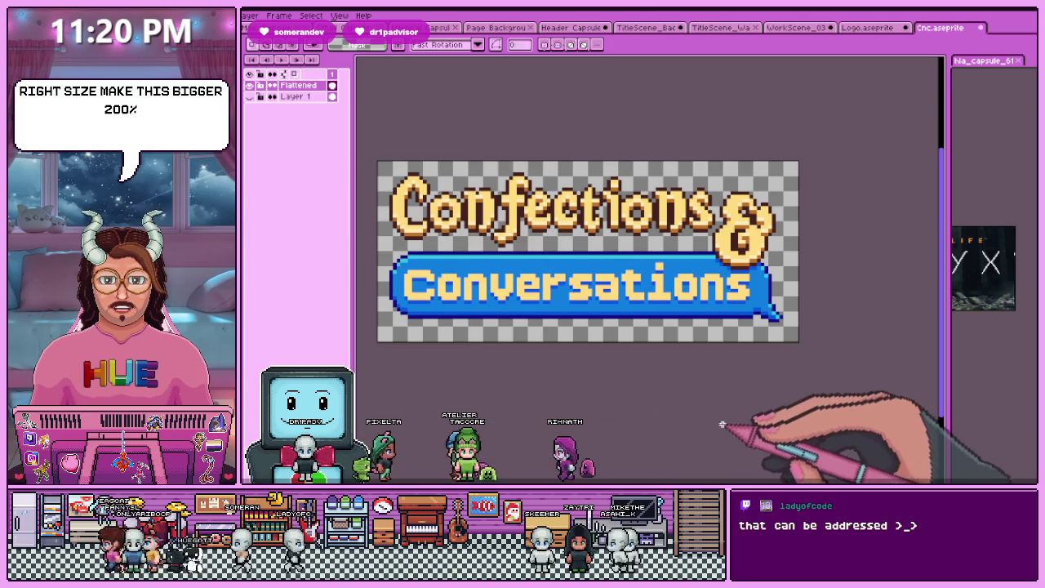
pyautogui.click(580, 28)
pyautogui.hotkey('ctrl', 'v')
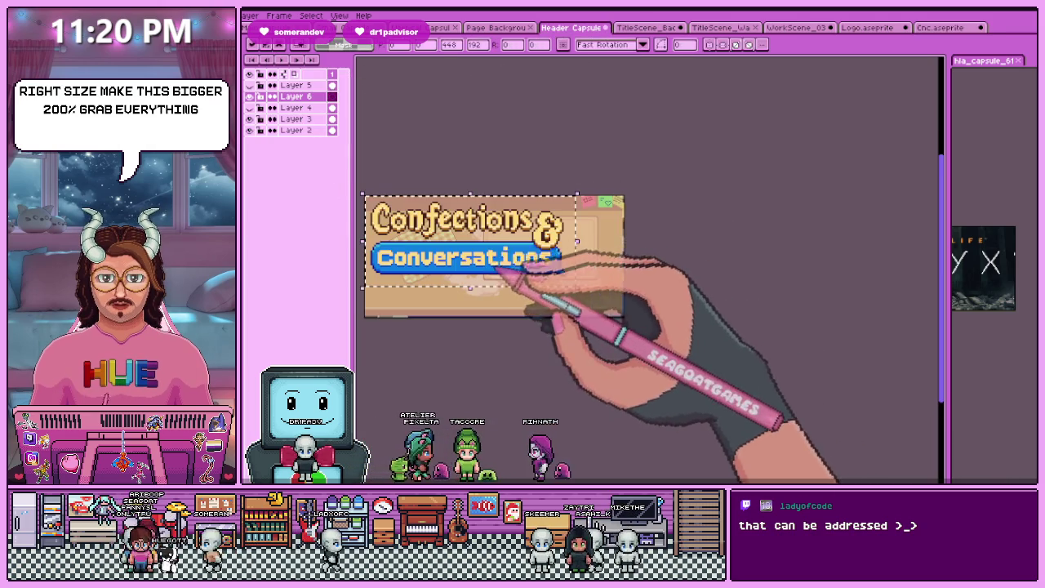
pyautogui.moveTo(490, 261); pyautogui.dragTo(513, 280)
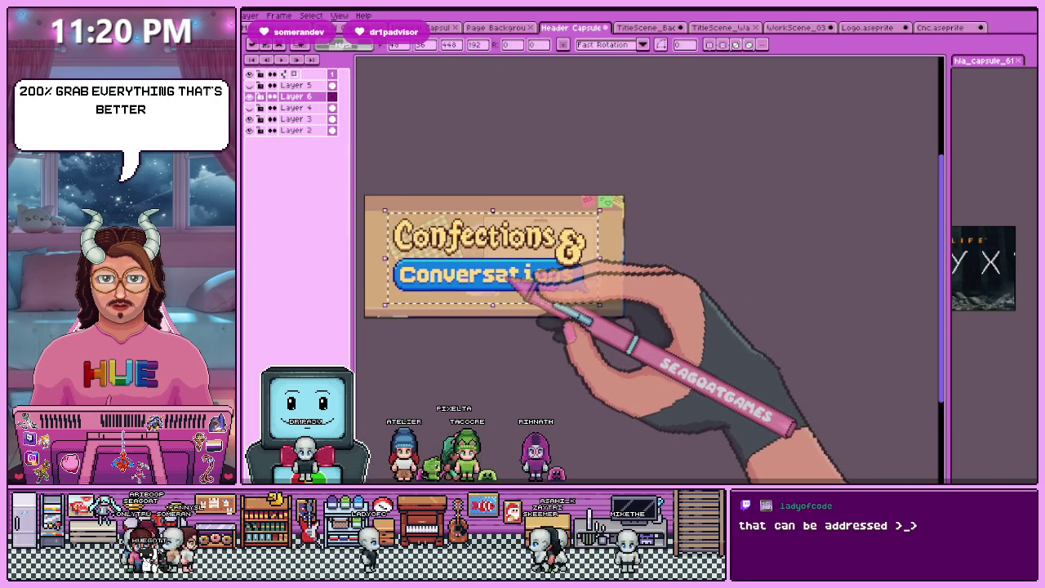
pyautogui.click(532, 345)
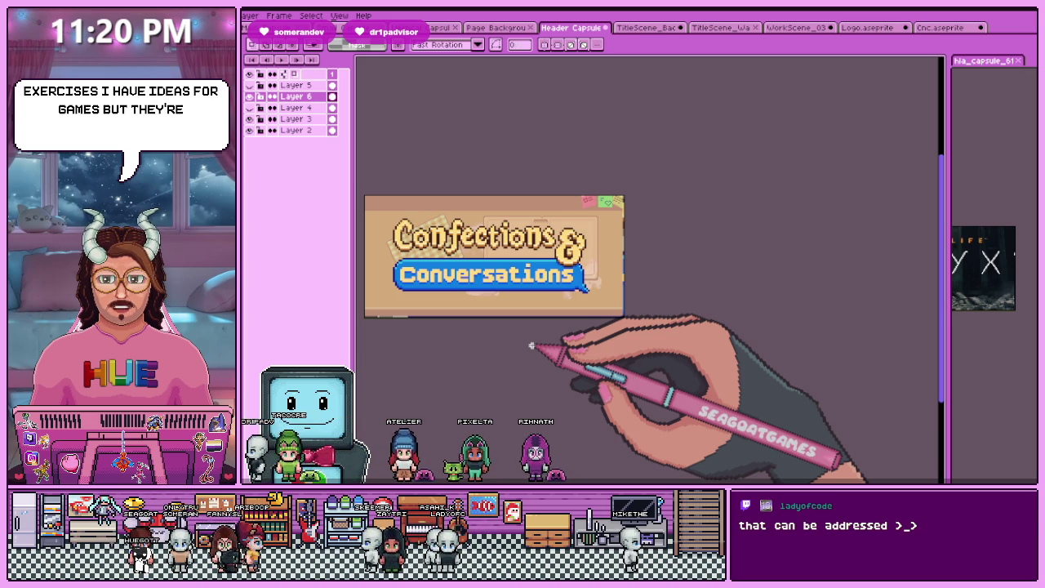
# Select all and deselect to confirm the logo is fixed, then look over the capsule
pyautogui.scroll(-1, 466, 270)
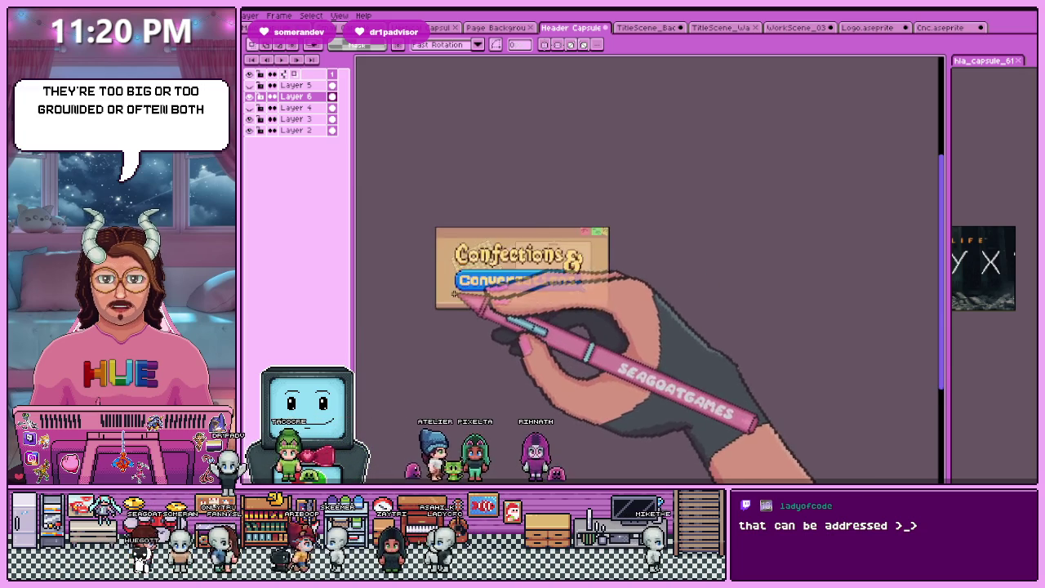
pyautogui.scroll(1, 429, 245)
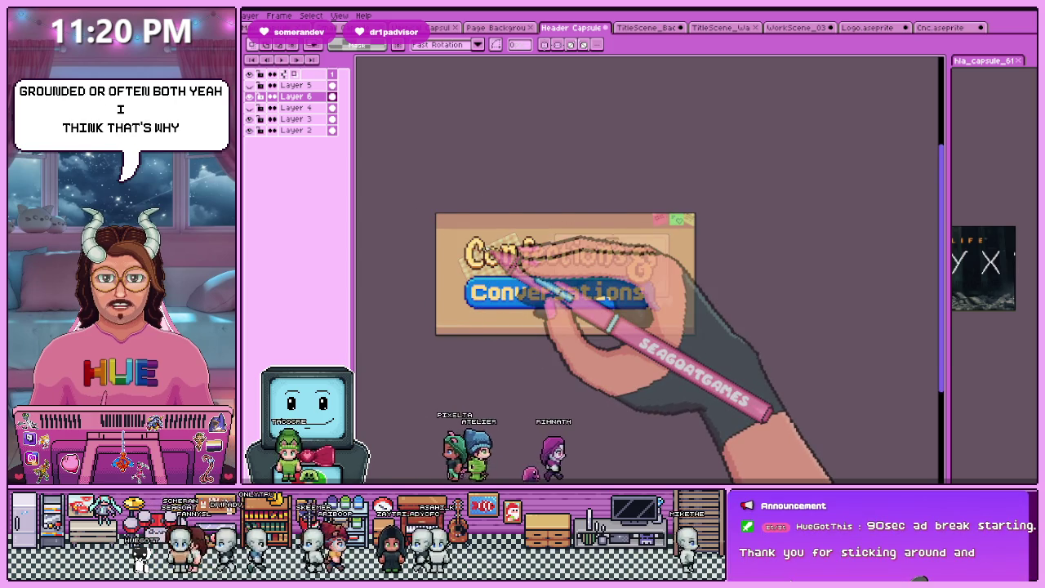
pyautogui.hotkey('ctrl', 'a')
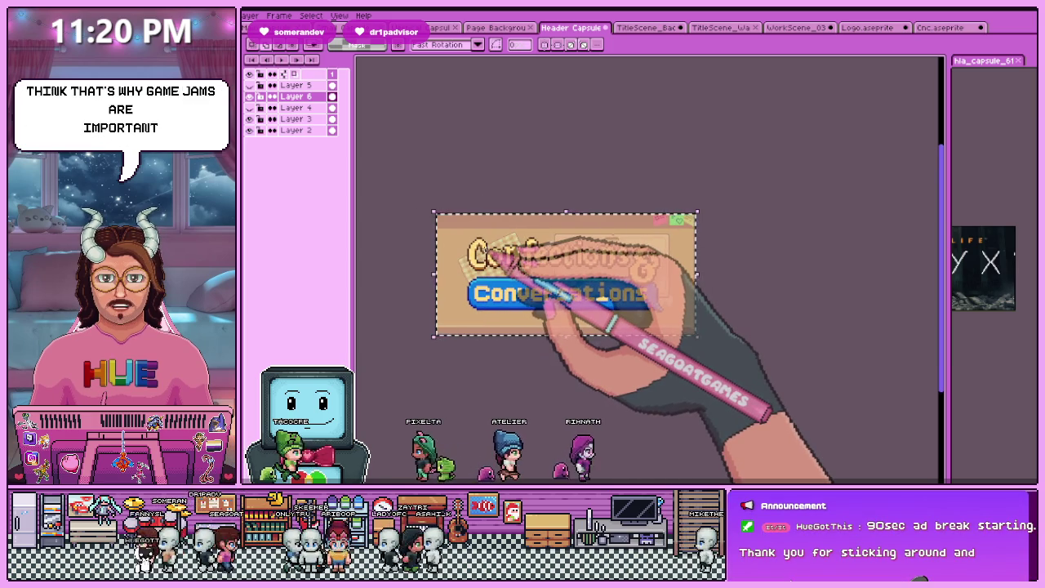
pyautogui.hotkey('ctrl', 'd')
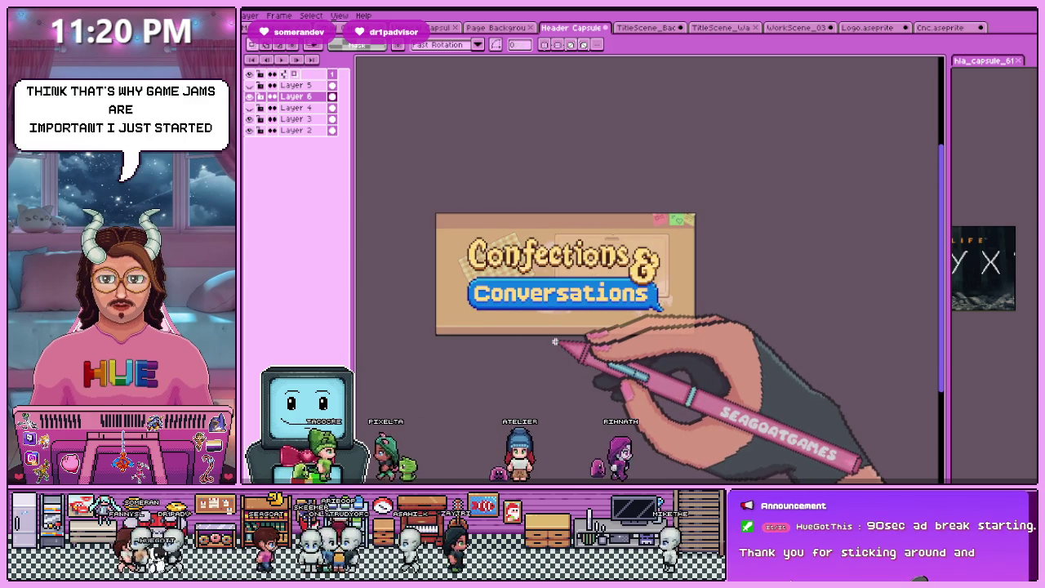
pyautogui.scroll(1, 555, 341)
pyautogui.hscroll(-2, 542, 346)
pyautogui.scroll(-1, 497, 335)
pyautogui.scroll(-1, 497, 347)
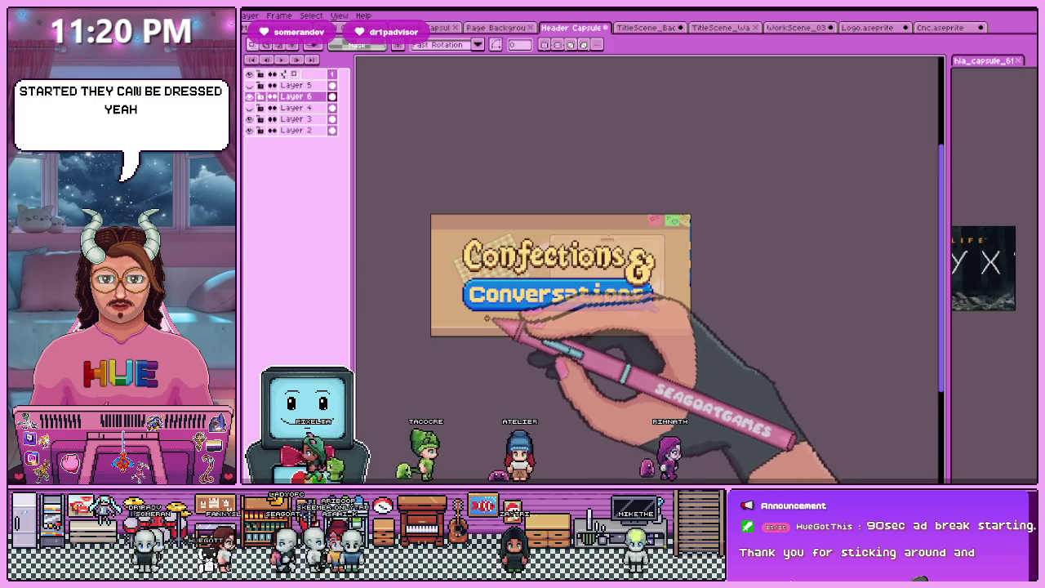
pyautogui.scroll(2, 444, 255)
pyautogui.scroll(-1, 621, 338)
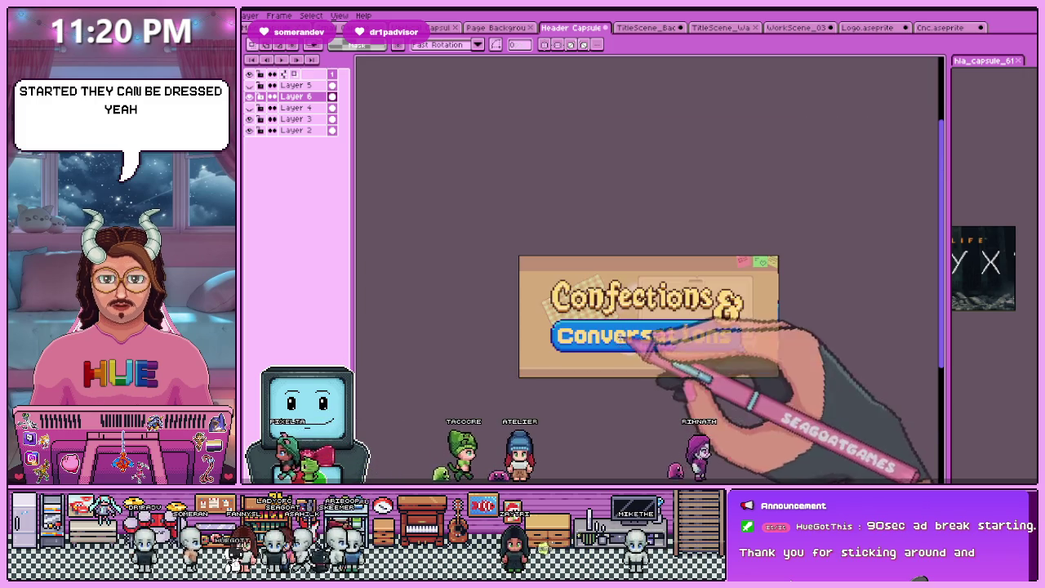
pyautogui.click(249, 108)
pyautogui.click(249, 107)
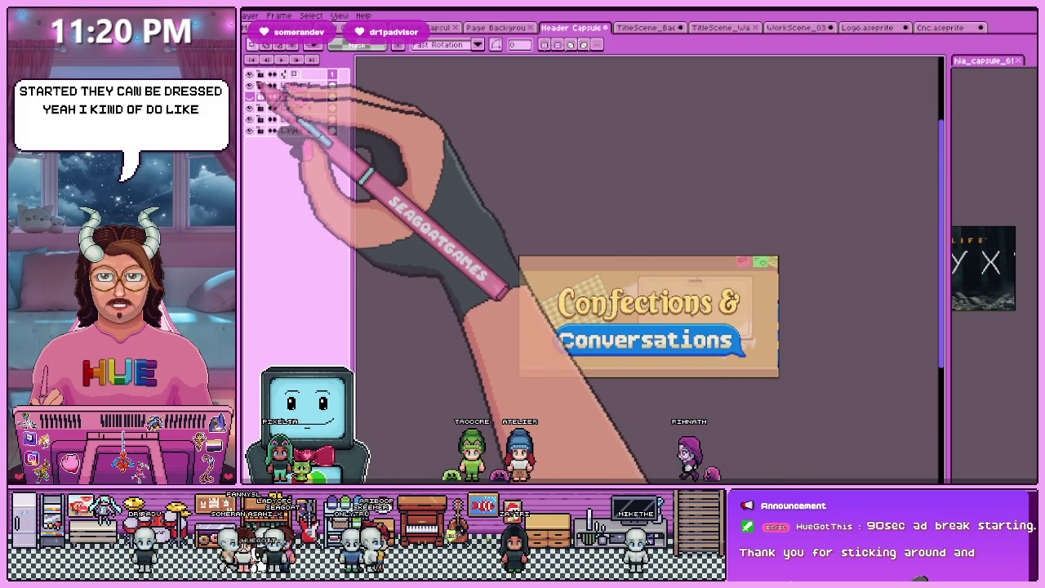
pyautogui.scroll(1, 700, 378)
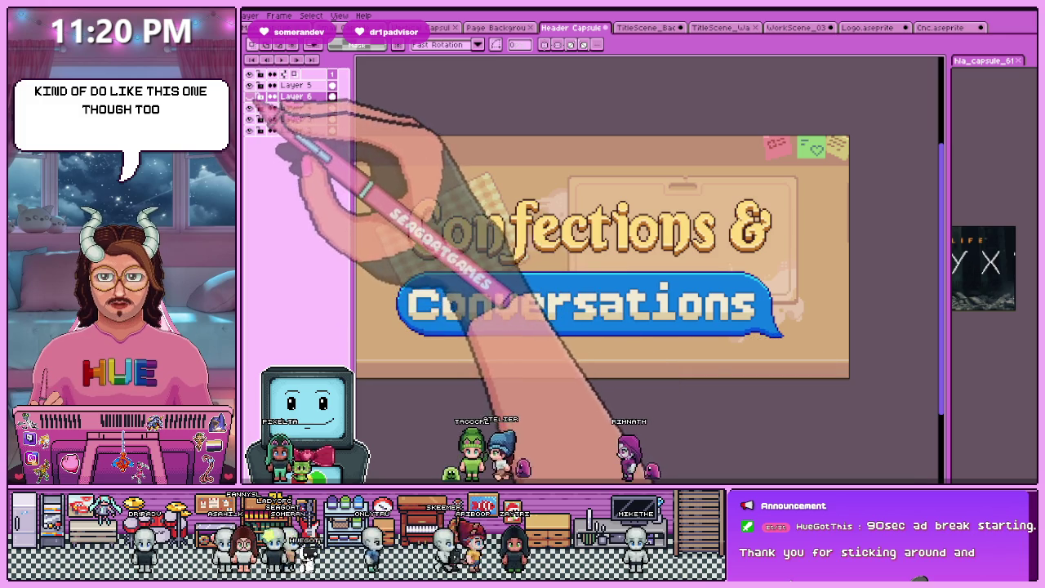
pyautogui.scroll(-1, 578, 245)
pyautogui.click(249, 118)
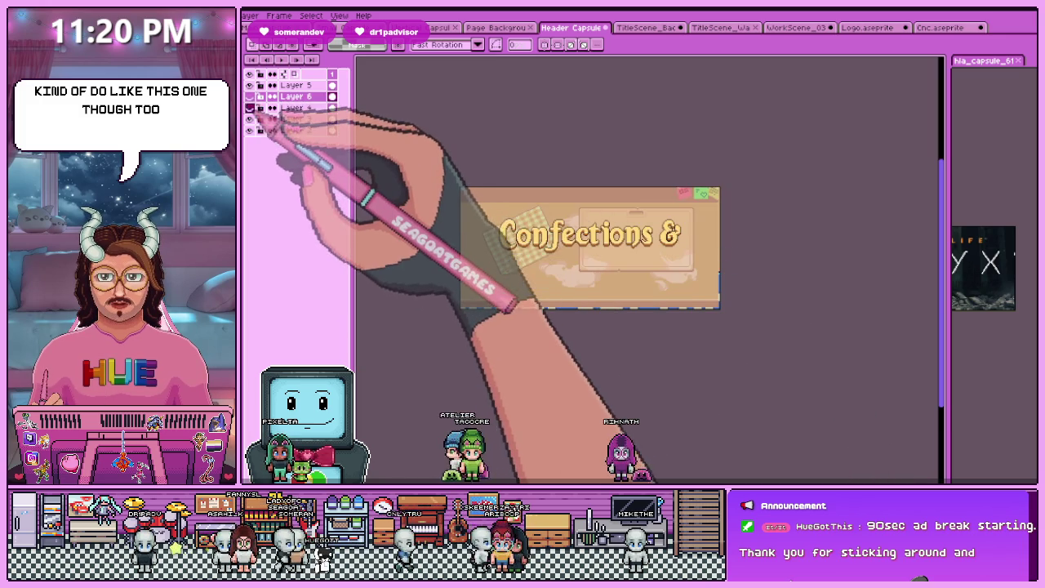
pyautogui.click(249, 108)
pyautogui.click(249, 107)
pyautogui.click(249, 118)
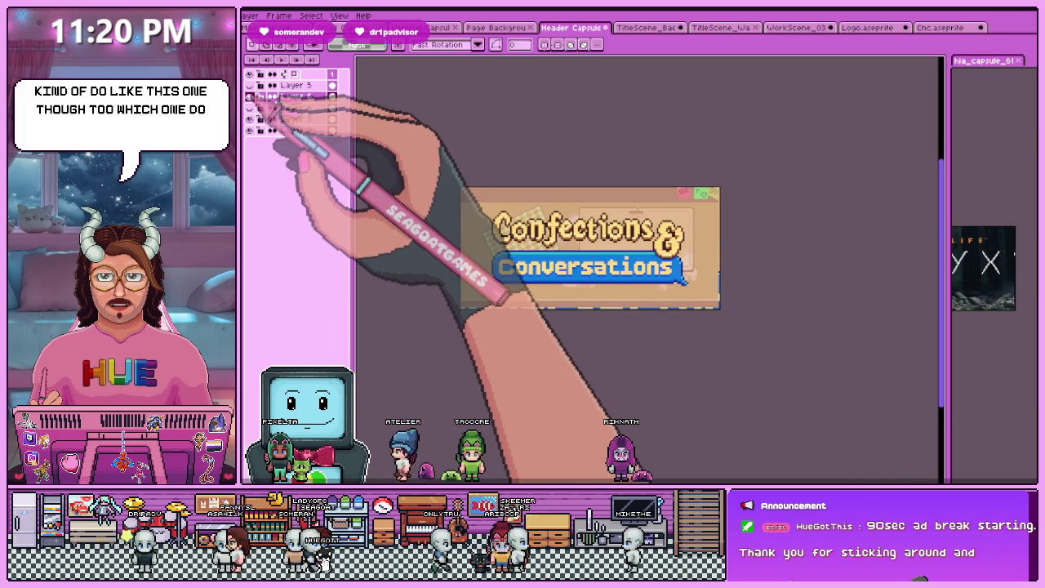
pyautogui.scroll(1, 572, 334)
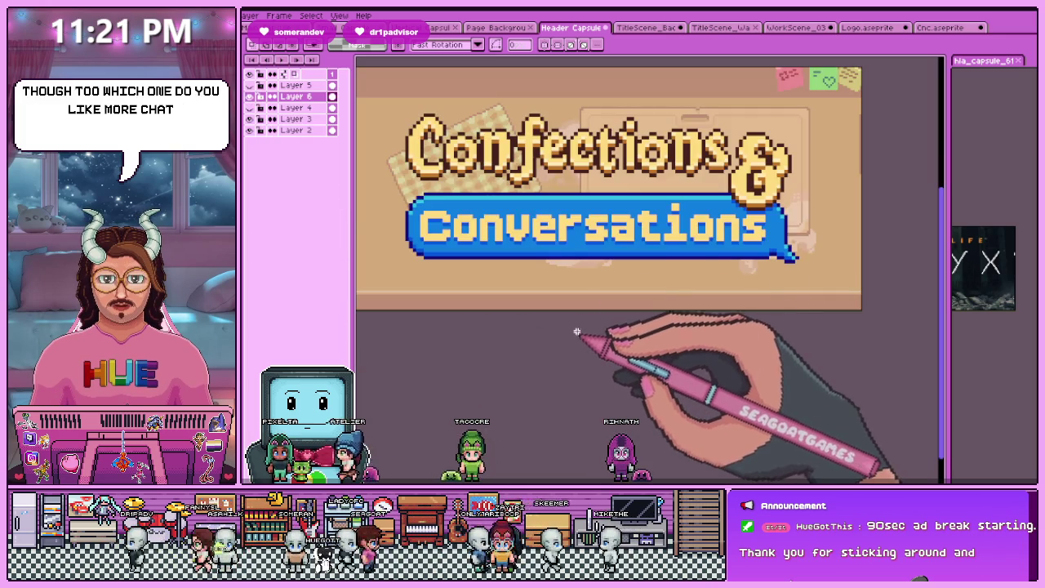
pyautogui.scroll(-3, 679, 305)
pyautogui.scroll(1, 703, 299)
pyautogui.scroll(2, 687, 286)
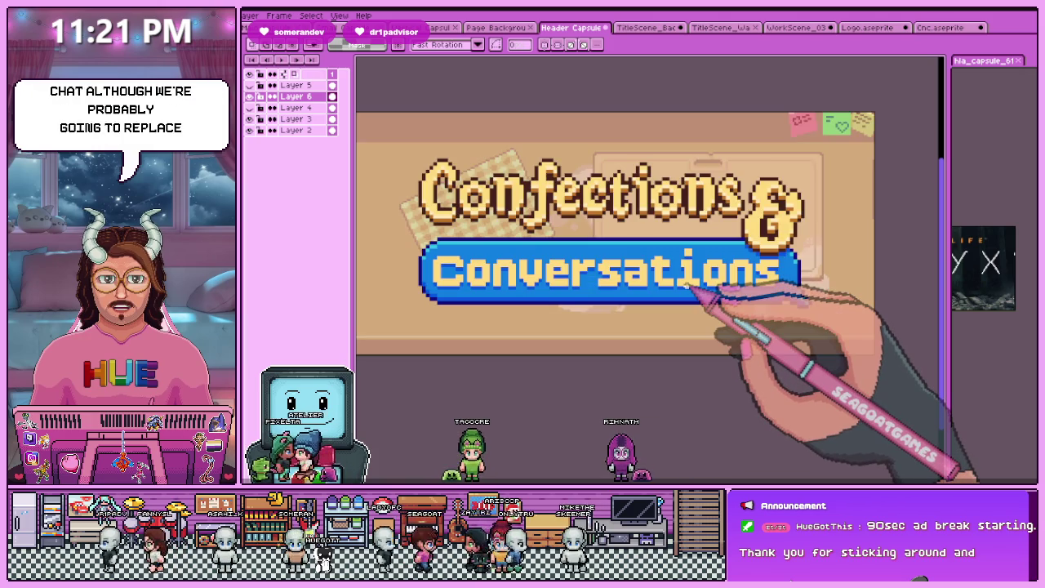
pyautogui.scroll(-1, 578, 296)
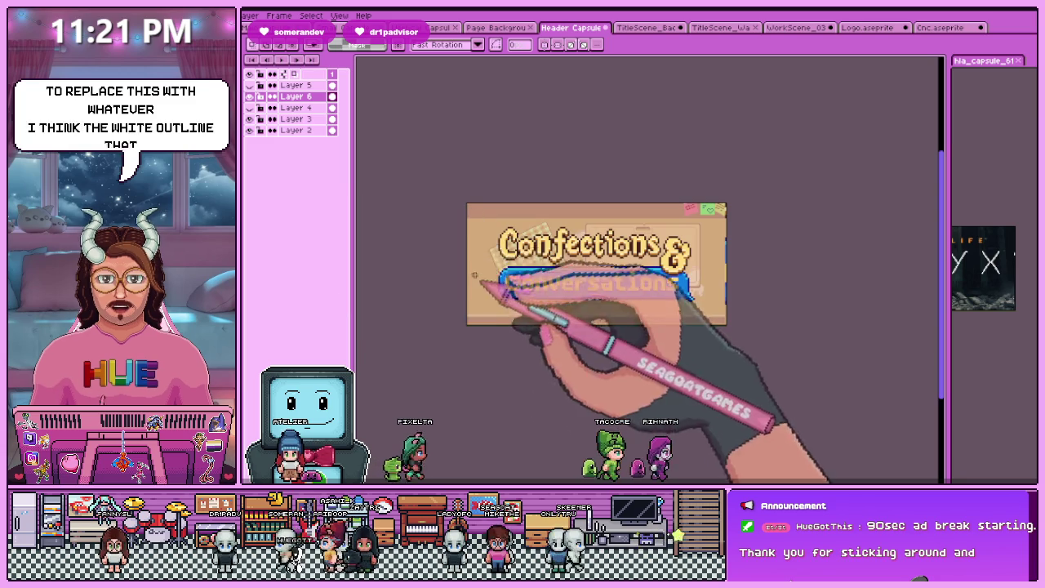
pyautogui.moveTo(466, 218); pyautogui.dragTo(703, 309)
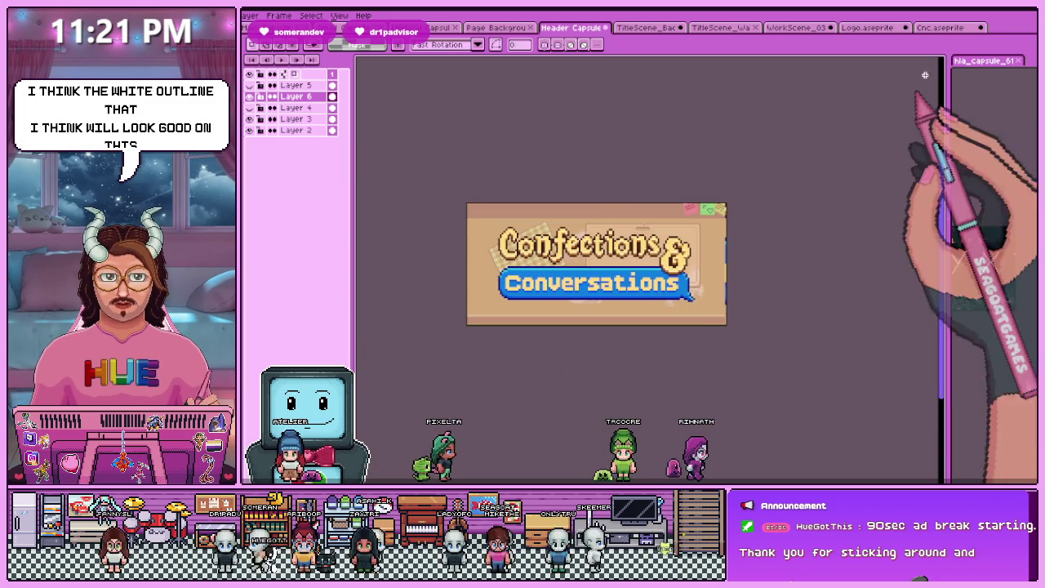
# Paste the Cnc logo's Layer 1 onto a new layer in the Header Capsule
pyautogui.click(939, 27)
pyautogui.click(269, 96)
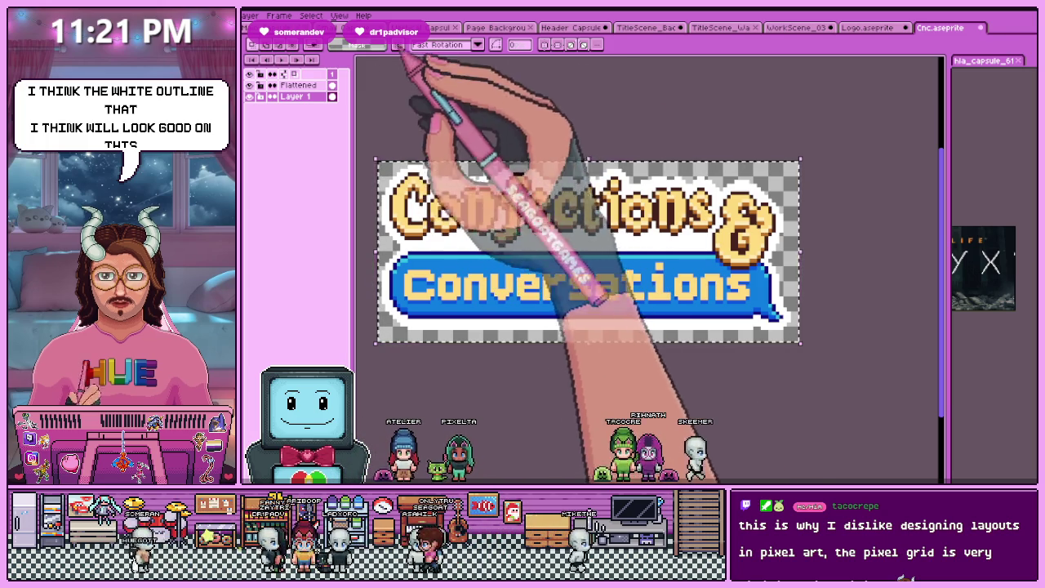
pyautogui.click(572, 27)
pyautogui.scroll(1, 555, 295)
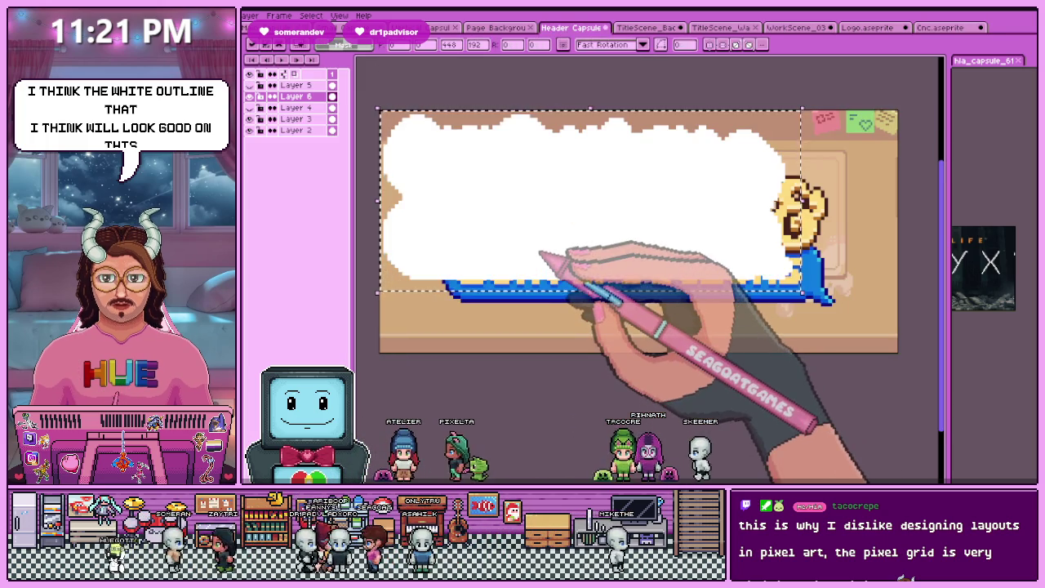
pyautogui.hotkey('shift', 'n')
pyautogui.hotkey('ctrl', 'v')
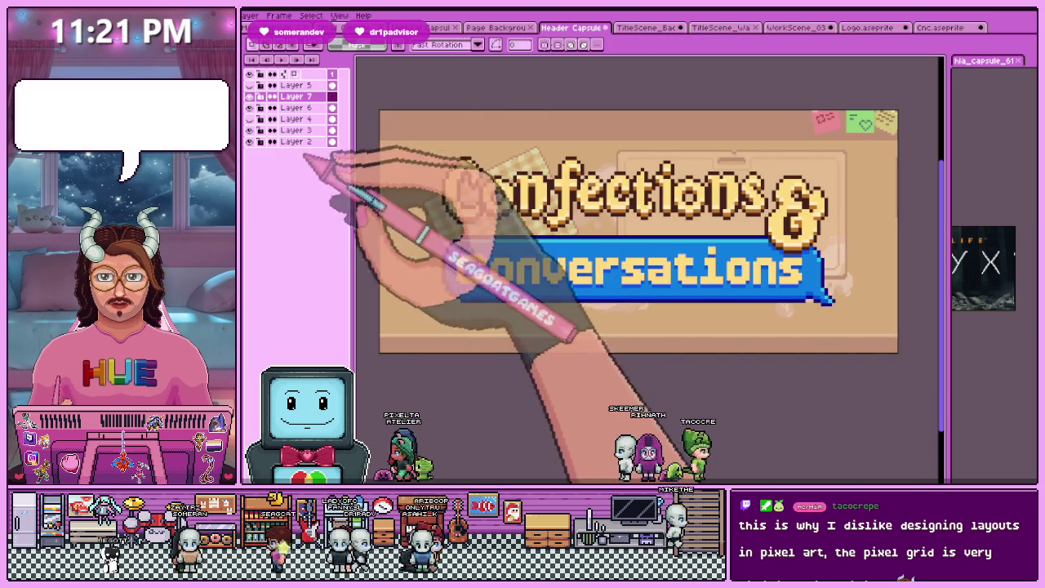
# Flatten the Cnc logo layers, hide the earlier logo layer, and paste the white-outlined logo in its place
pyautogui.click(939, 28)
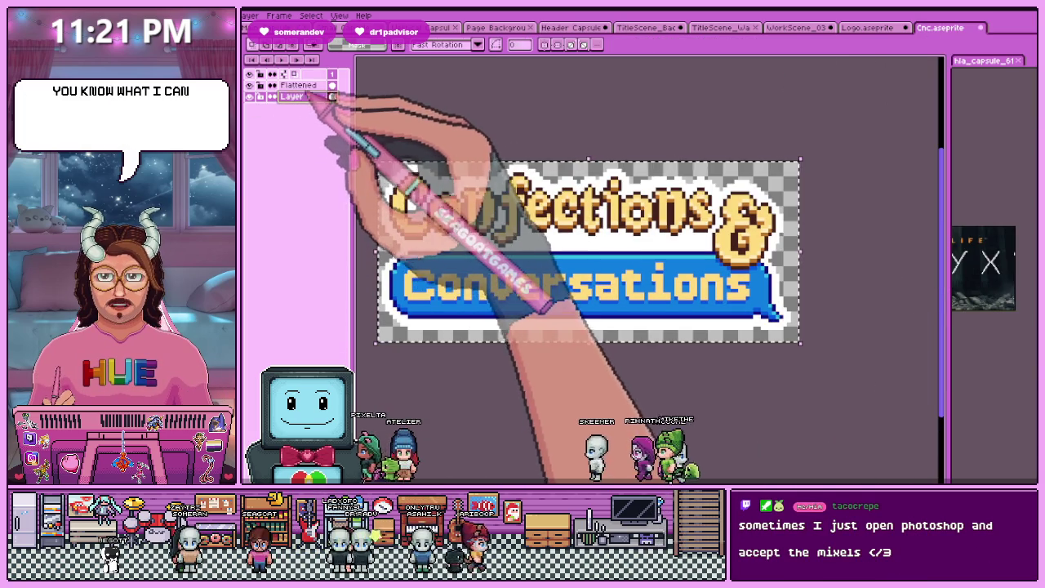
pyautogui.rightClick(304, 85)
pyautogui.click(325, 161)
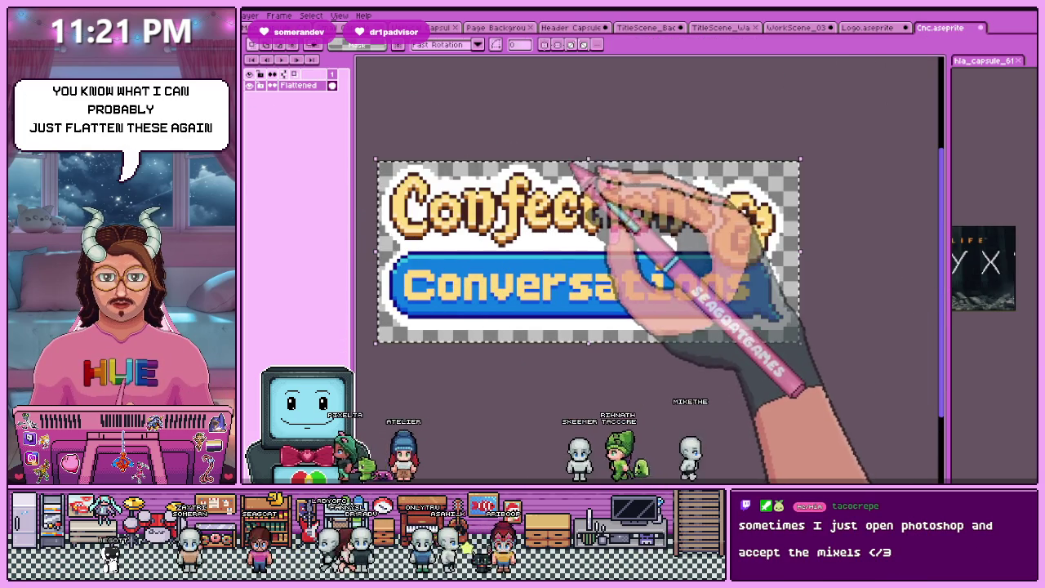
pyautogui.click(571, 27)
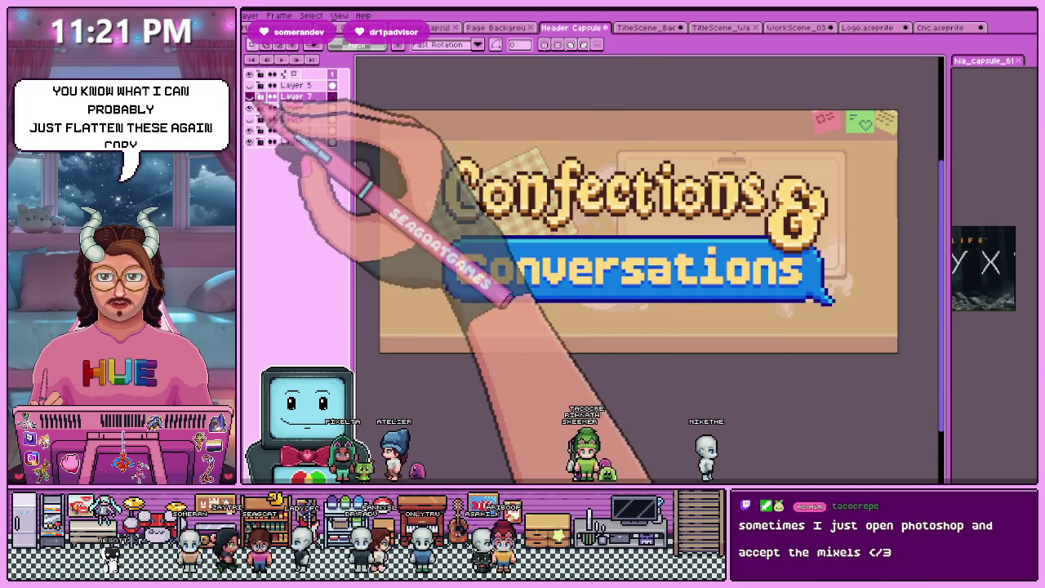
pyautogui.click(249, 97)
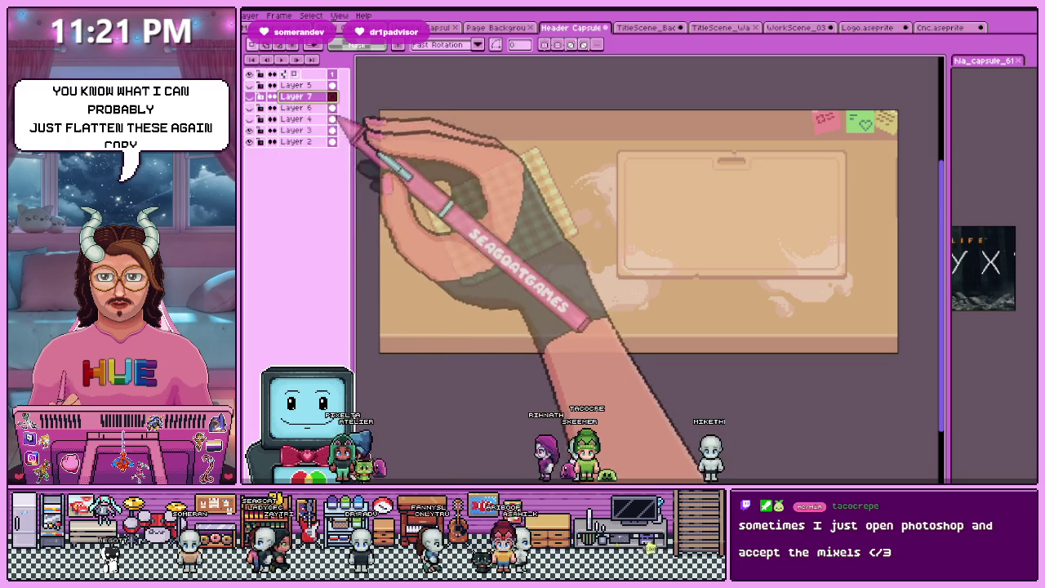
pyautogui.hotkey('ctrl', 'v')
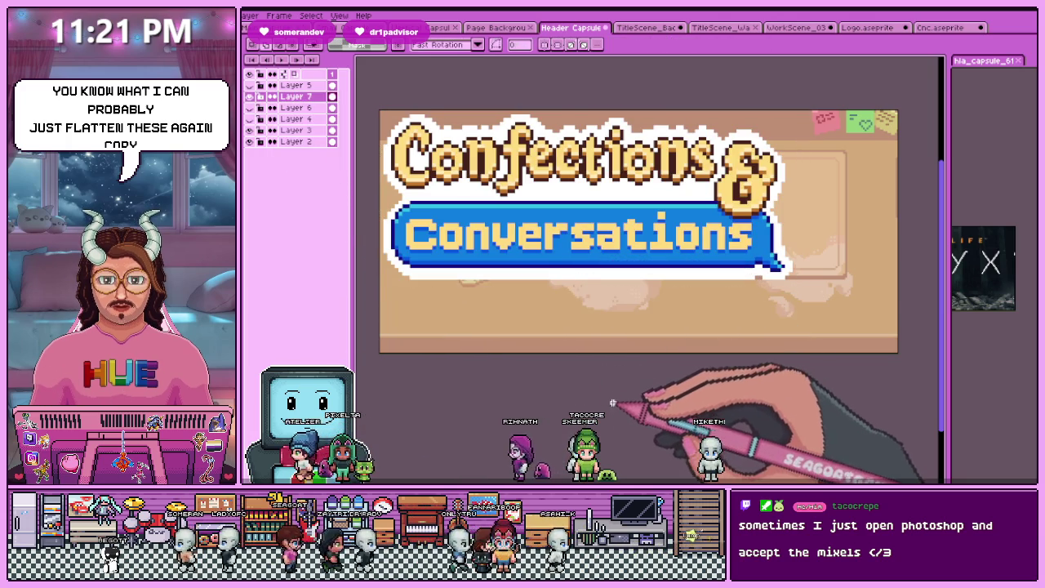
pyautogui.press('Escape')
pyautogui.hotkey('ctrl', 'd')
pyautogui.scroll(-3, 600, 384)
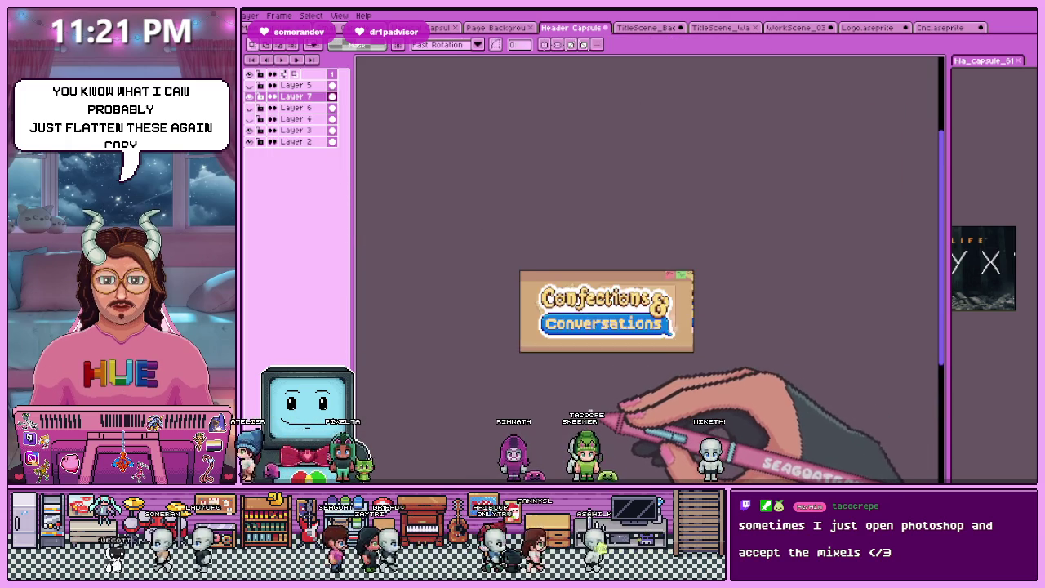
pyautogui.scroll(1, 592, 382)
pyautogui.scroll(2, 581, 380)
pyautogui.scroll(-1, 564, 383)
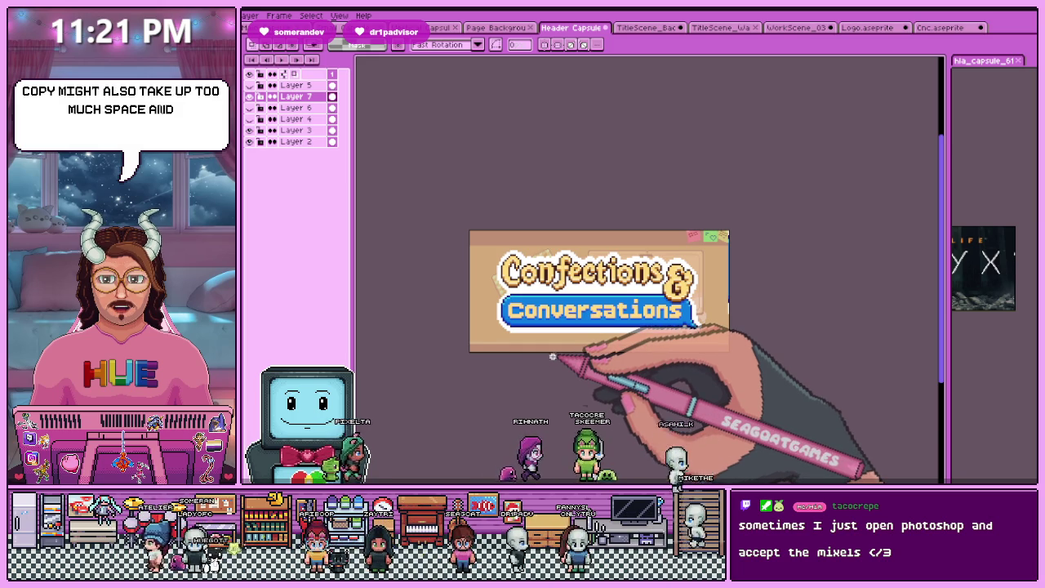
pyautogui.scroll(1, 468, 391)
pyautogui.scroll(-1, 468, 390)
pyautogui.scroll(1, 480, 387)
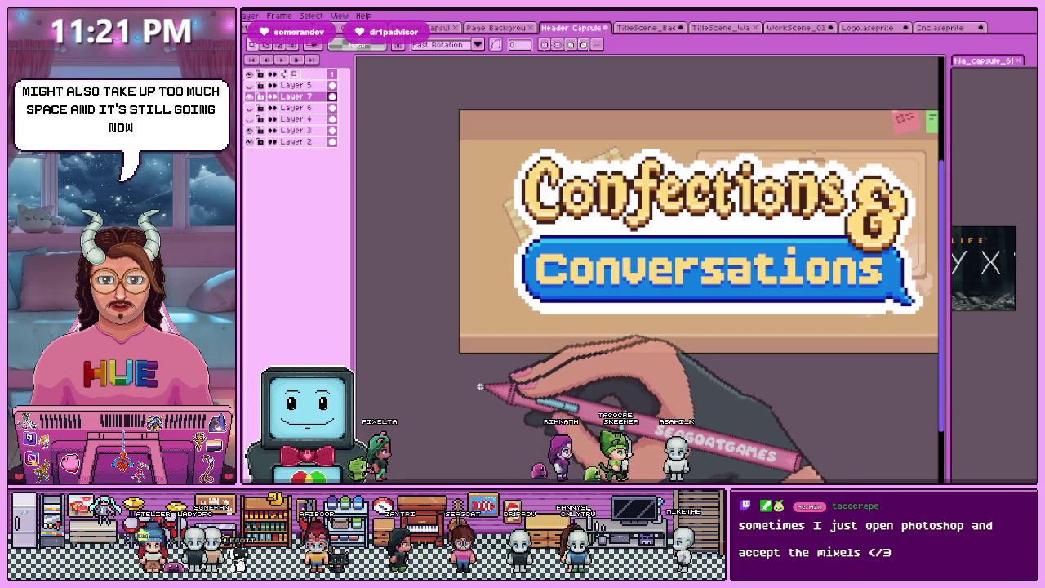
pyautogui.scroll(-1, 498, 392)
pyautogui.scroll(1, 504, 395)
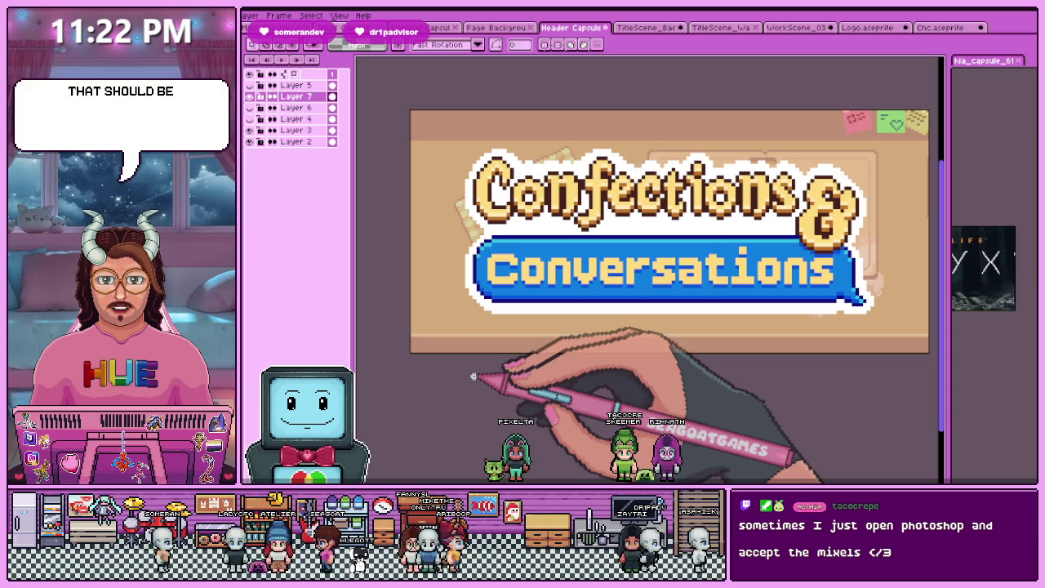
pyautogui.hscroll(2, 580, 345)
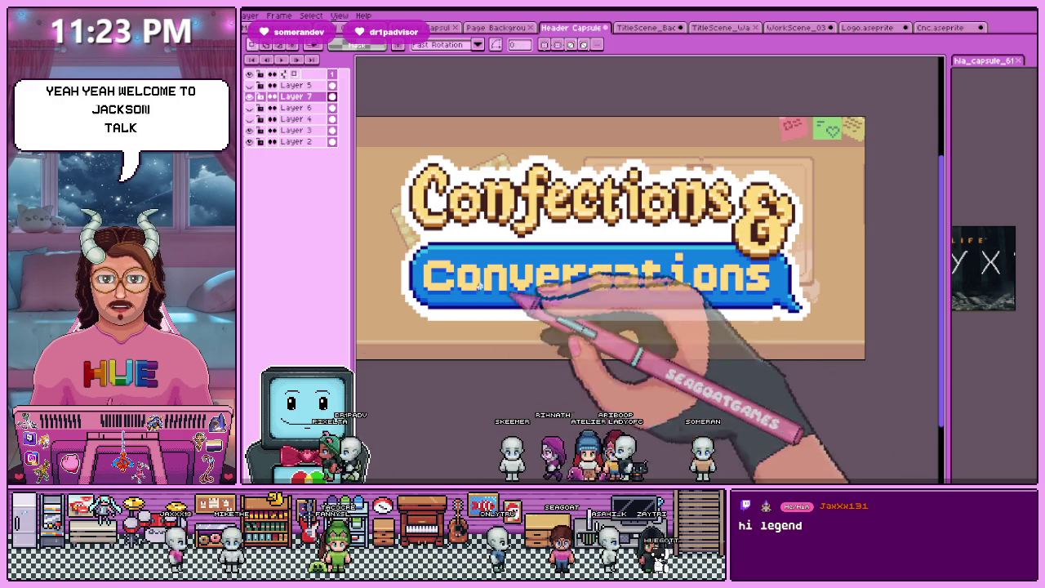
pyautogui.scroll(-2, 636, 296)
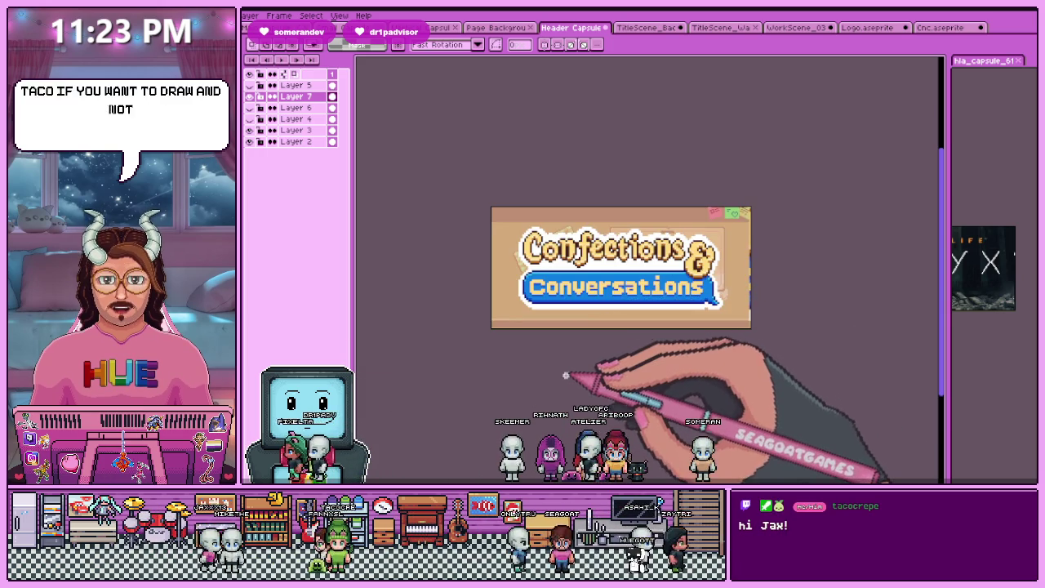
pyautogui.scroll(2, 569, 360)
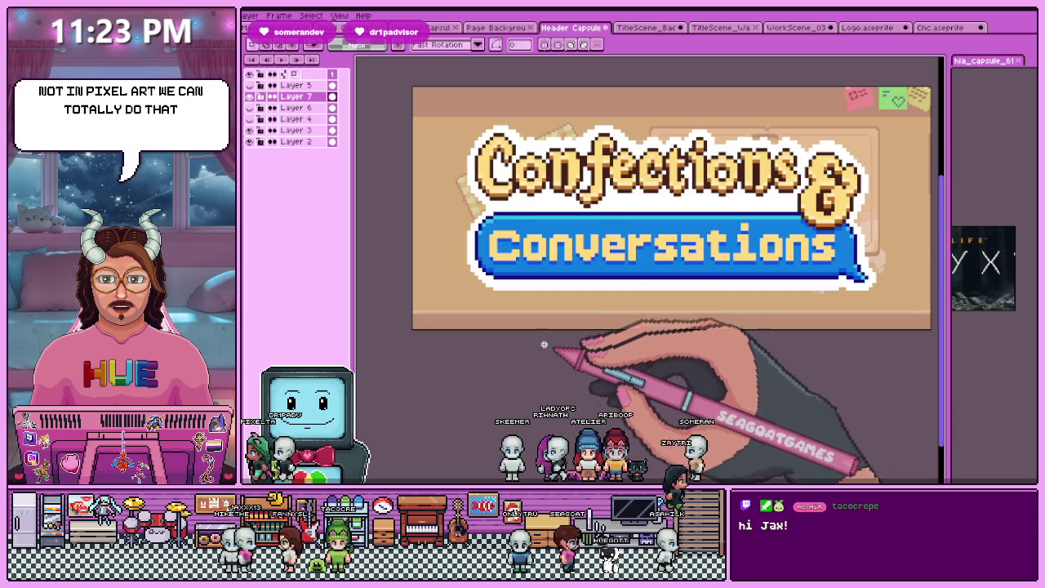
pyautogui.scroll(-3, 593, 328)
pyautogui.scroll(1, 637, 298)
pyautogui.scroll(1, 635, 306)
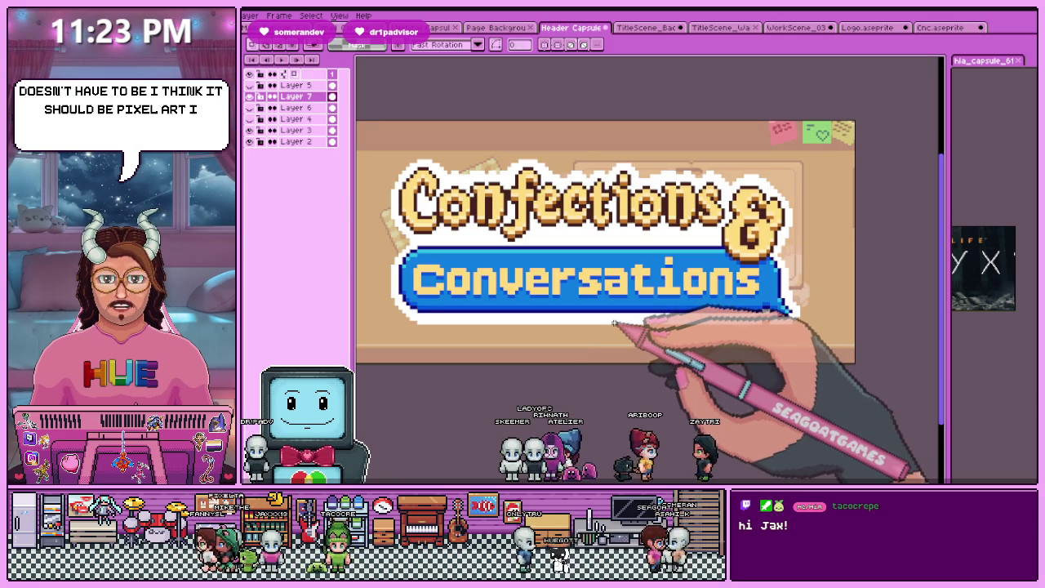
pyautogui.scroll(-2, 613, 323)
pyautogui.scroll(2, 604, 327)
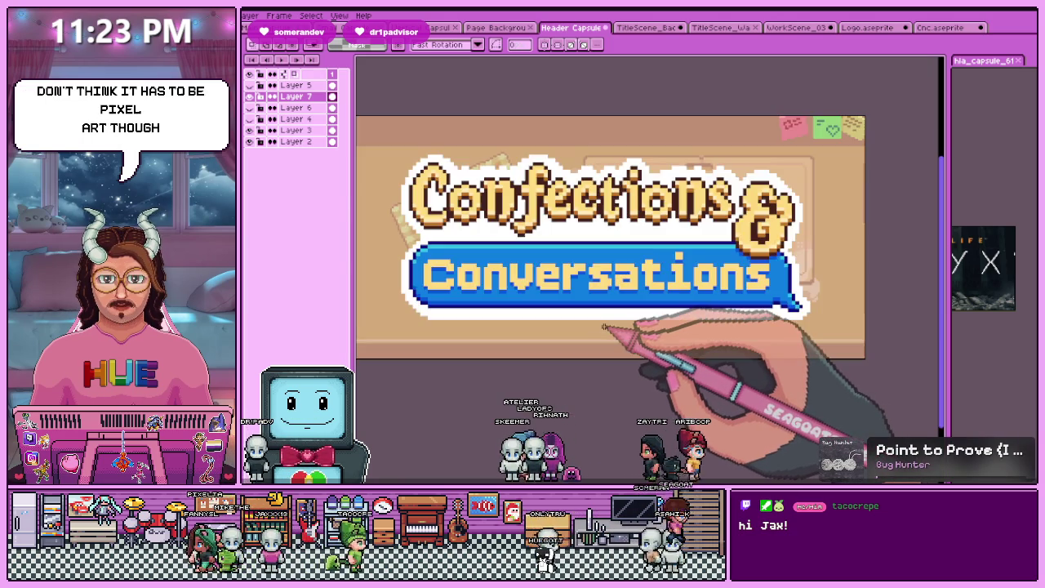
pyautogui.scroll(-1, 604, 327)
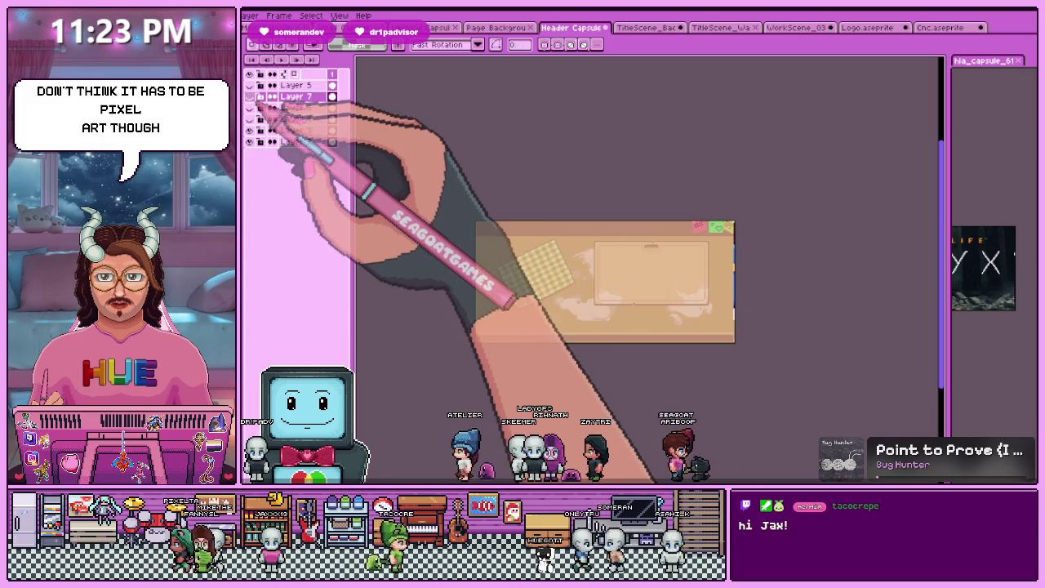
pyautogui.scroll(1, 604, 327)
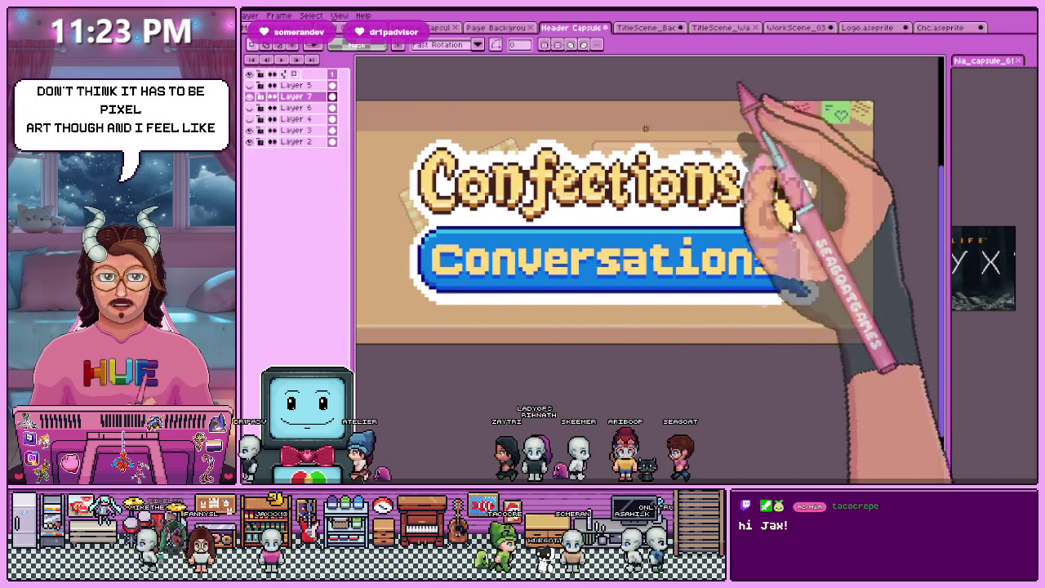
pyautogui.moveTo(571, 245); pyautogui.dragTo(596, 249)
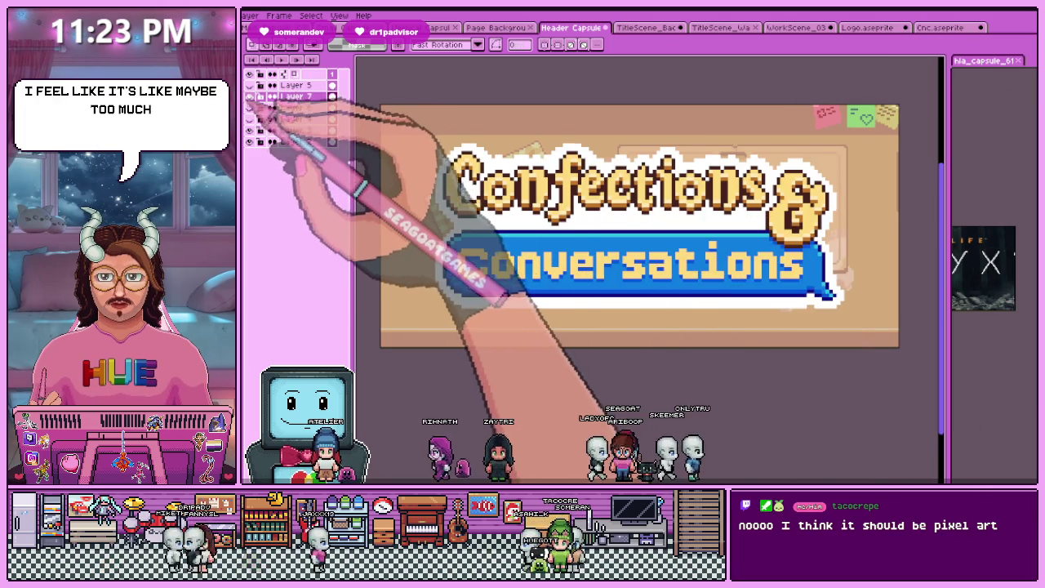
pyautogui.click(249, 96)
pyautogui.click(249, 96)
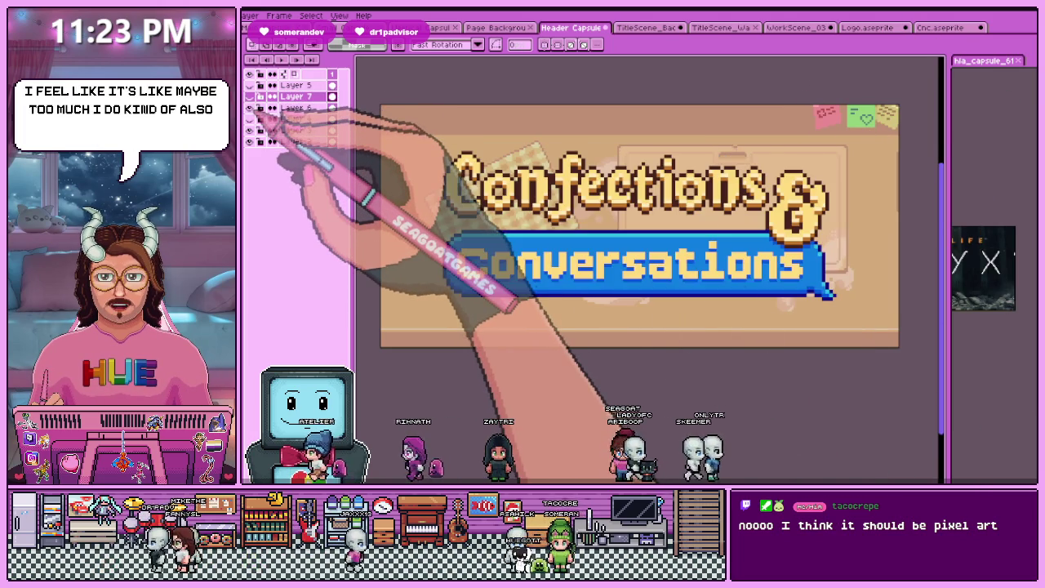
pyautogui.scroll(-2, 678, 314)
pyautogui.scroll(2, 613, 284)
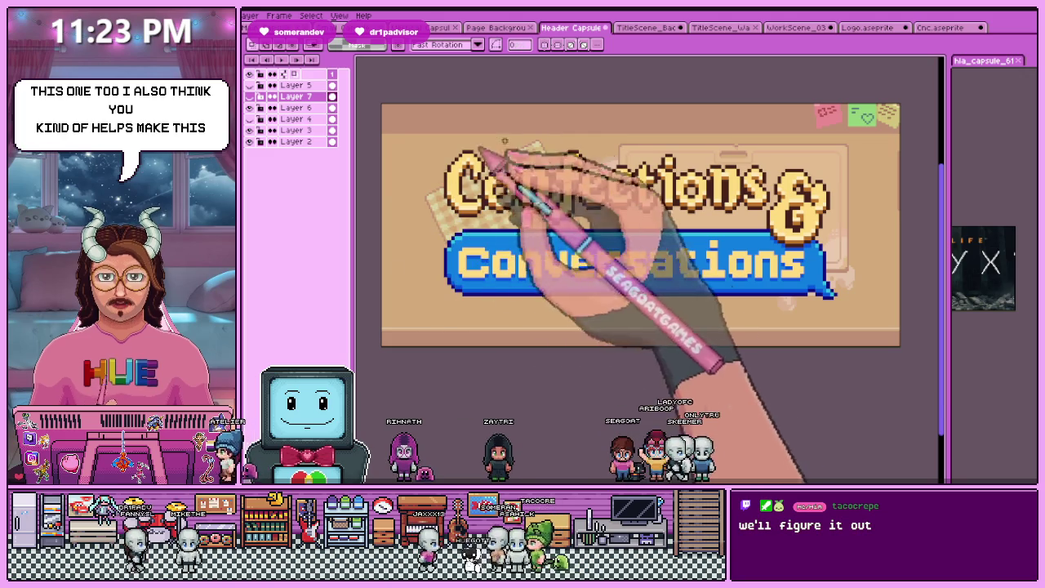
pyautogui.scroll(-1, 715, 338)
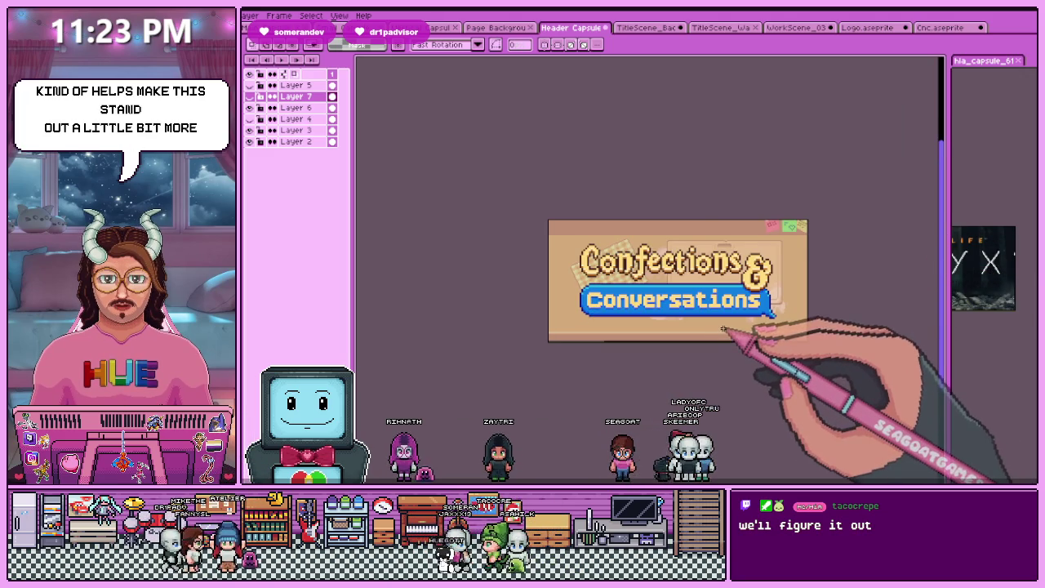
pyautogui.scroll(1, 716, 342)
pyautogui.scroll(-1, 716, 342)
pyautogui.click(250, 141)
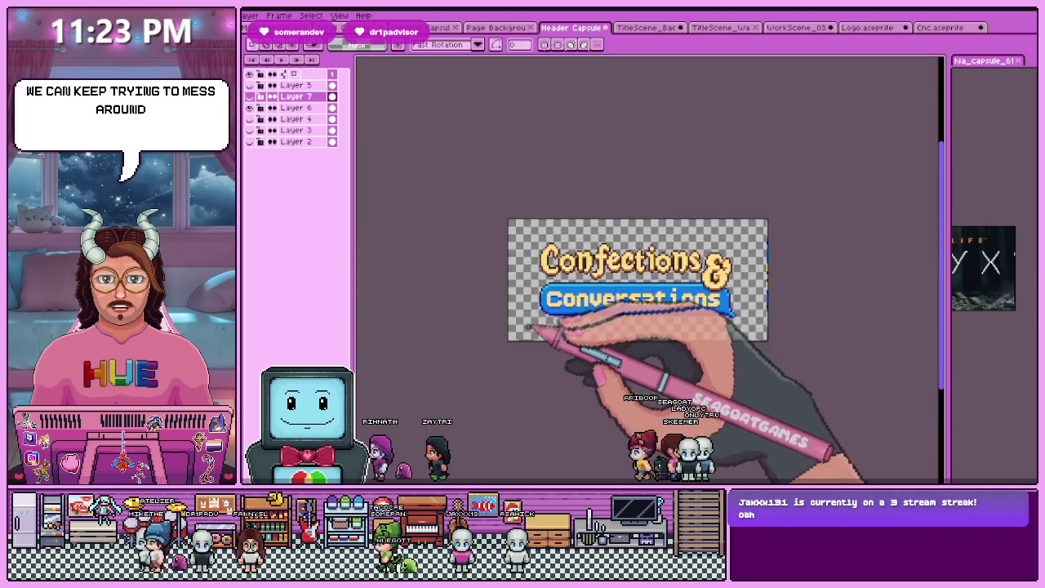
# Dock the hla_capsule (Half-Life Alyx) tab in the main tab bar, then return to Header Capsule
pyautogui.scroll(1, 613, 322)
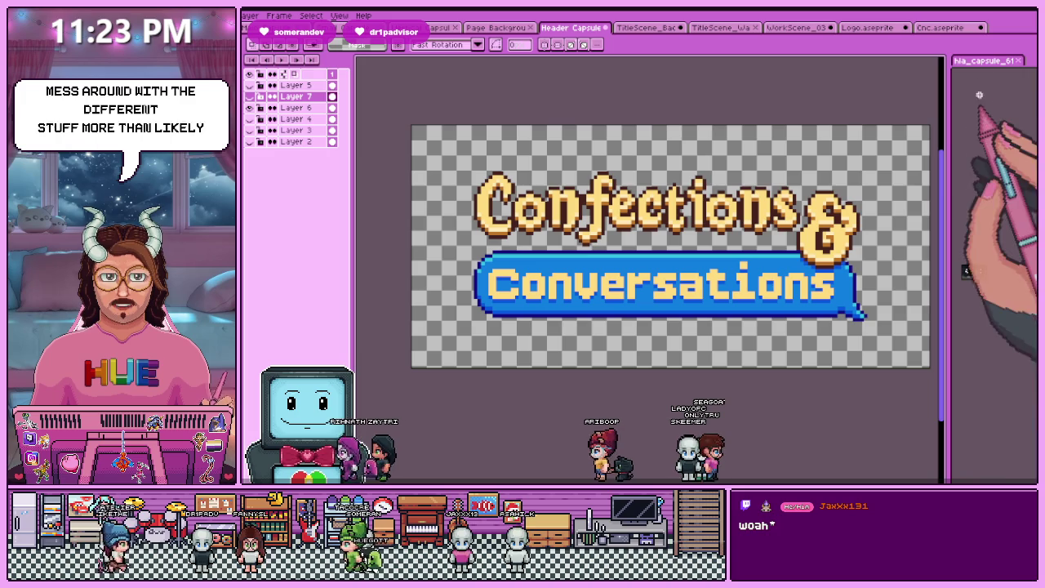
pyautogui.moveTo(987, 60); pyautogui.dragTo(633, 28)
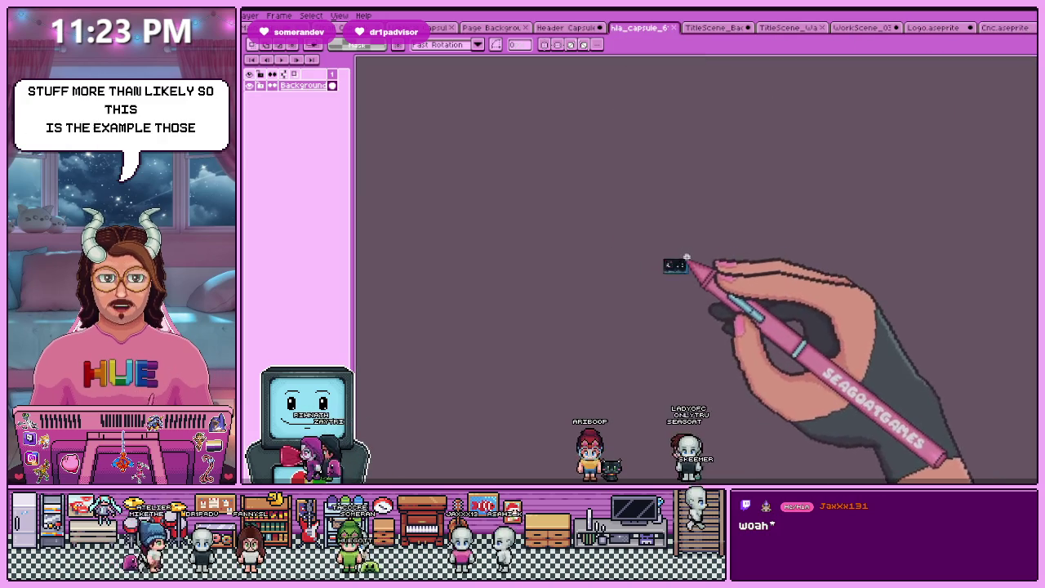
pyautogui.scroll(2, 609, 342)
pyautogui.scroll(-1, 500, 213)
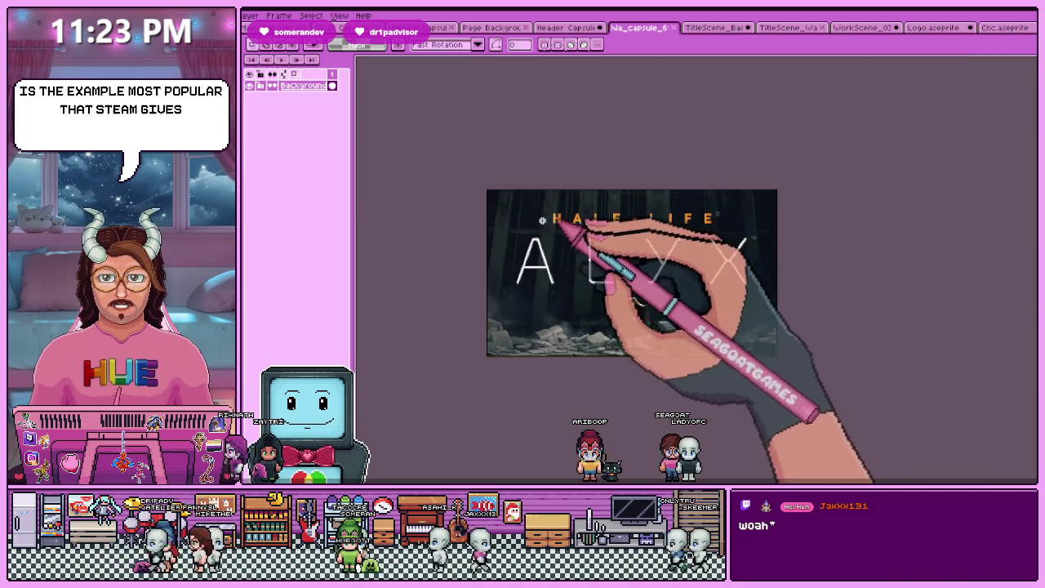
pyautogui.click(564, 27)
pyautogui.scroll(-1, 601, 263)
pyautogui.scroll(1, 593, 244)
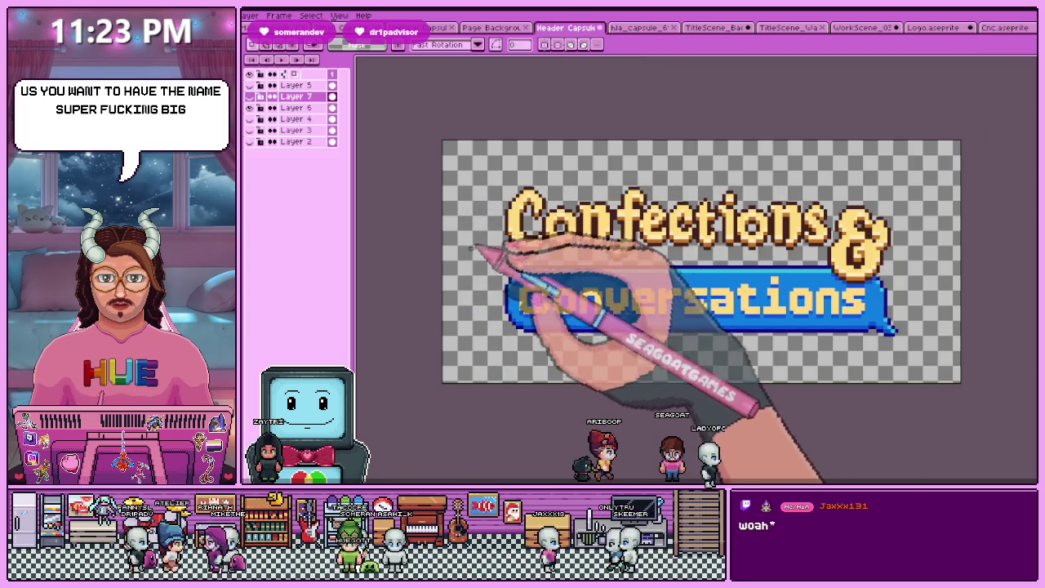
pyautogui.scroll(-1, 589, 253)
pyautogui.scroll(1, 583, 261)
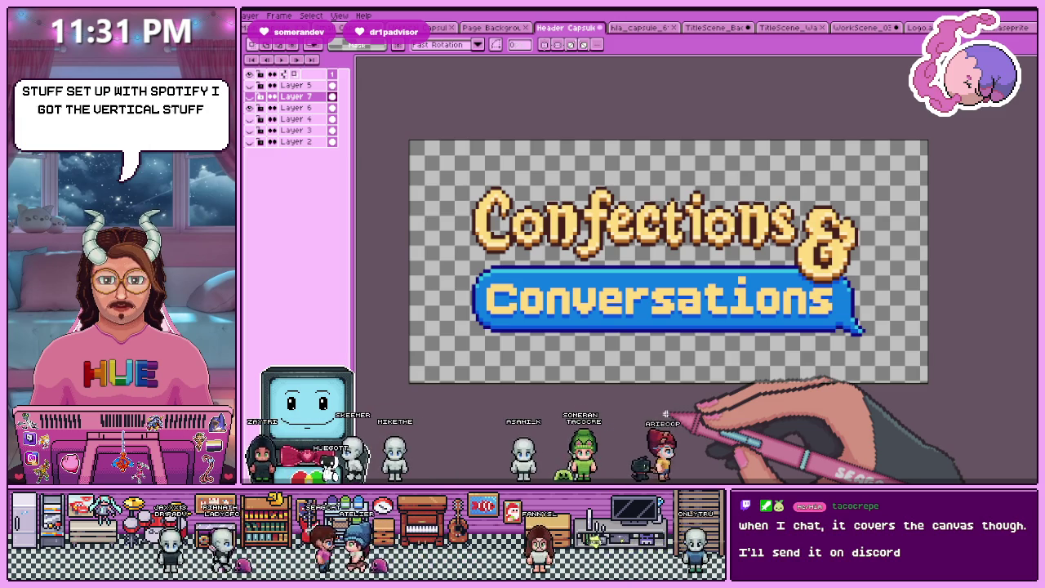
pyautogui.scroll(-2, 545, 264)
pyautogui.scroll(2, 594, 286)
pyautogui.scroll(-2, 594, 286)
pyautogui.scroll(2, 572, 294)
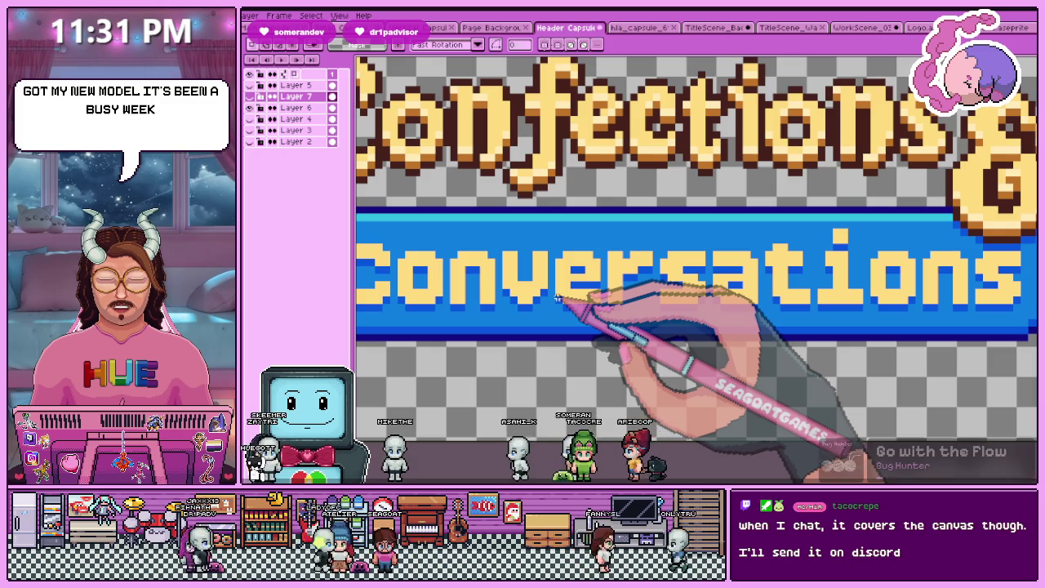
pyautogui.scroll(-5, 558, 299)
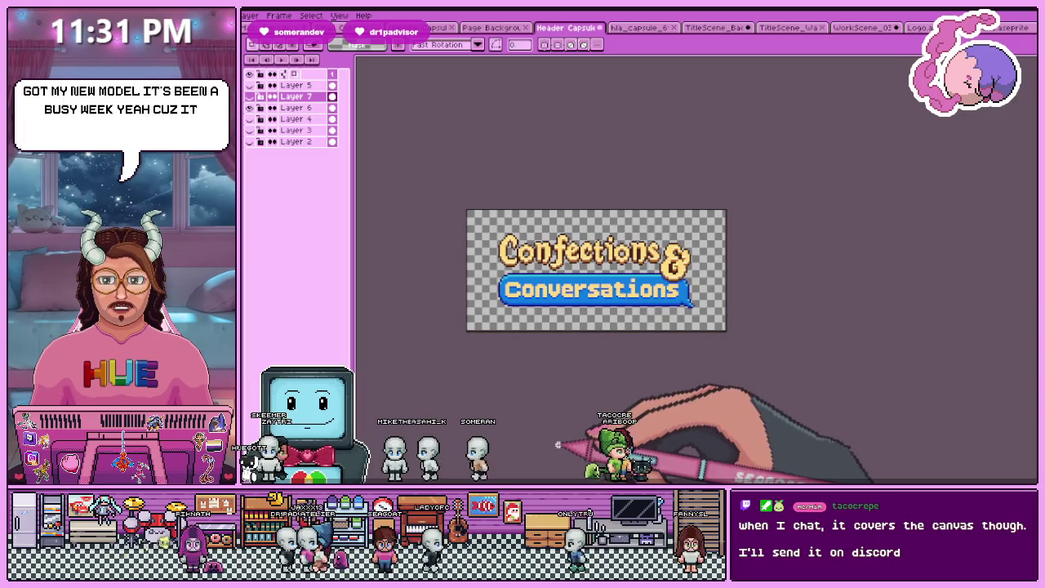
pyautogui.scroll(-1, 620, 340)
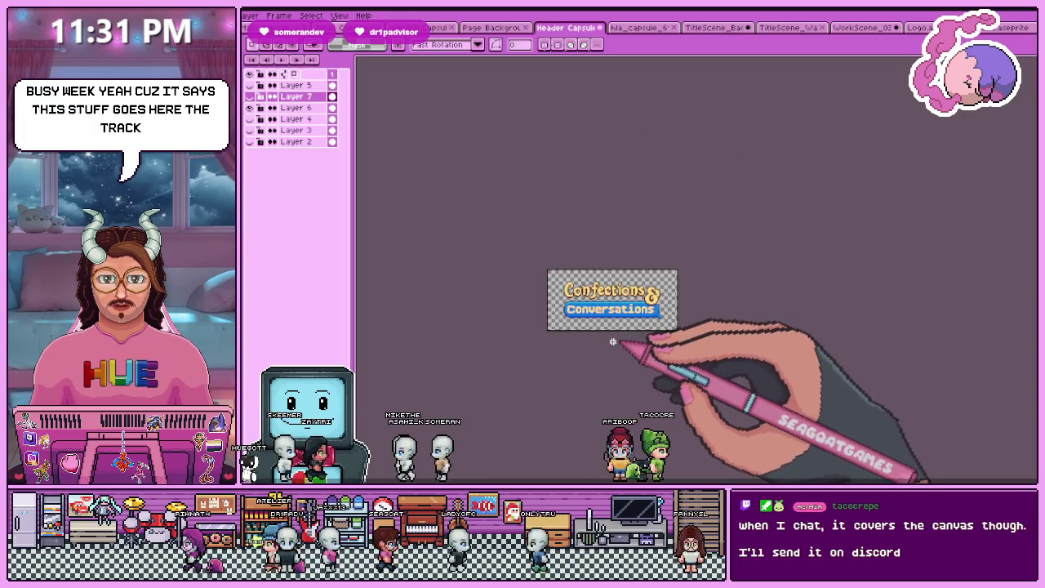
pyautogui.scroll(-1, 612, 342)
pyautogui.scroll(2, 605, 345)
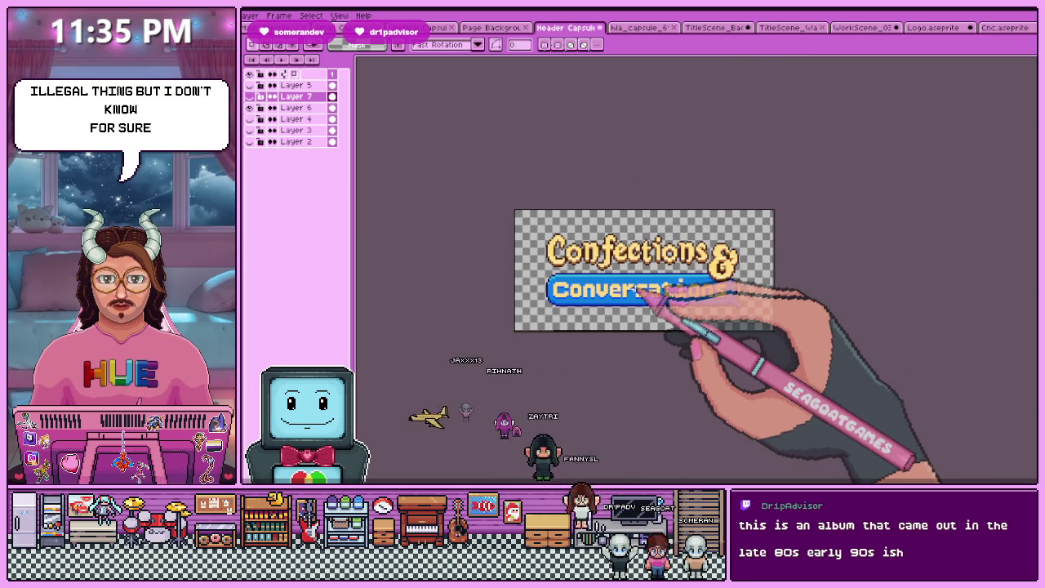
# Compare the title with and without its white outline and tan background layers, leaving both hidden
pyautogui.scroll(1, 701, 304)
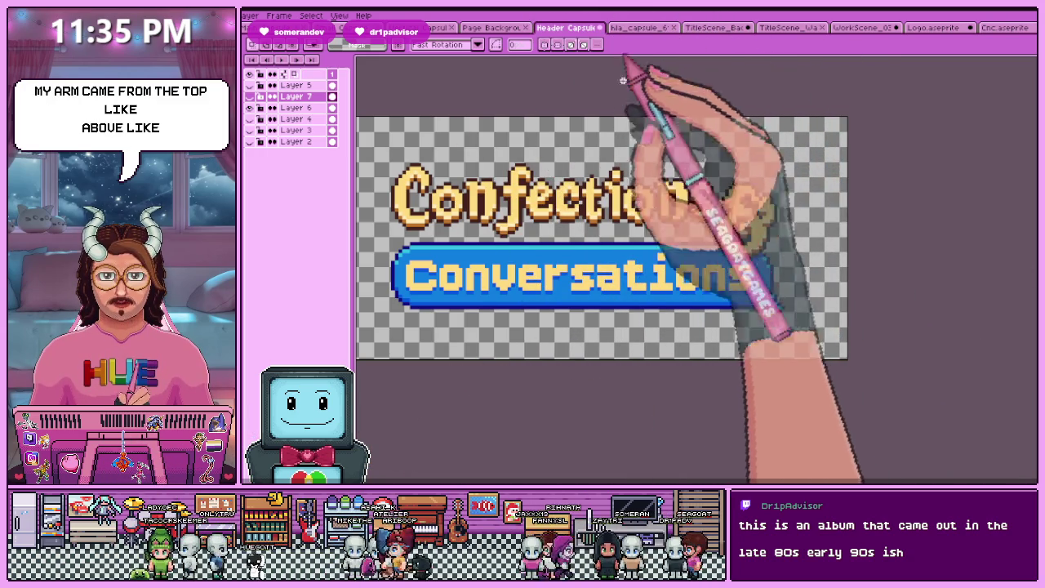
pyautogui.scroll(-4, 638, 349)
pyautogui.scroll(1, 638, 349)
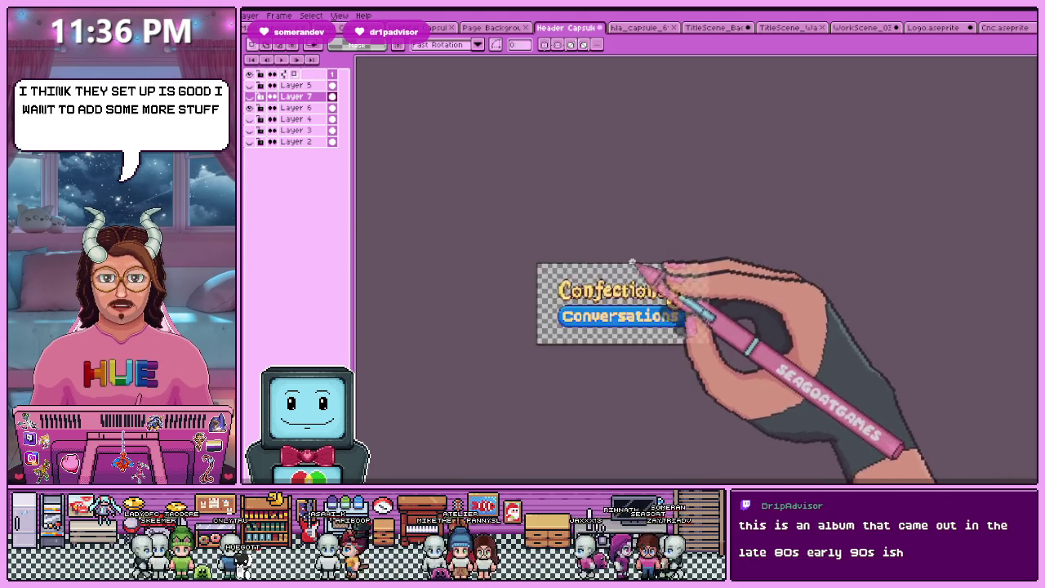
pyautogui.scroll(2, 691, 344)
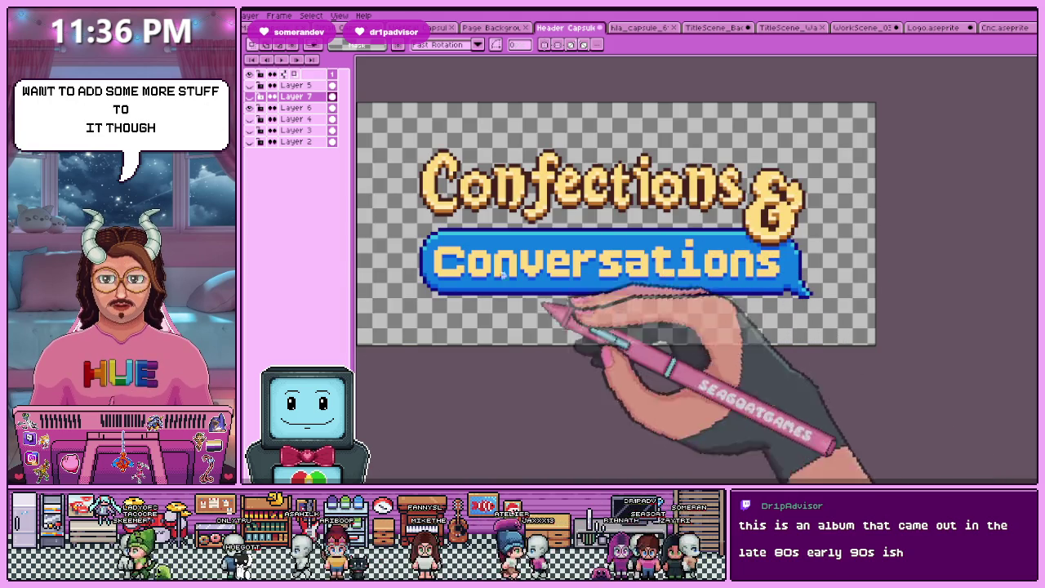
pyautogui.click(249, 96)
pyautogui.click(249, 96)
pyautogui.click(249, 96)
pyautogui.click(249, 97)
pyautogui.click(249, 97)
pyautogui.click(249, 96)
pyautogui.click(249, 141)
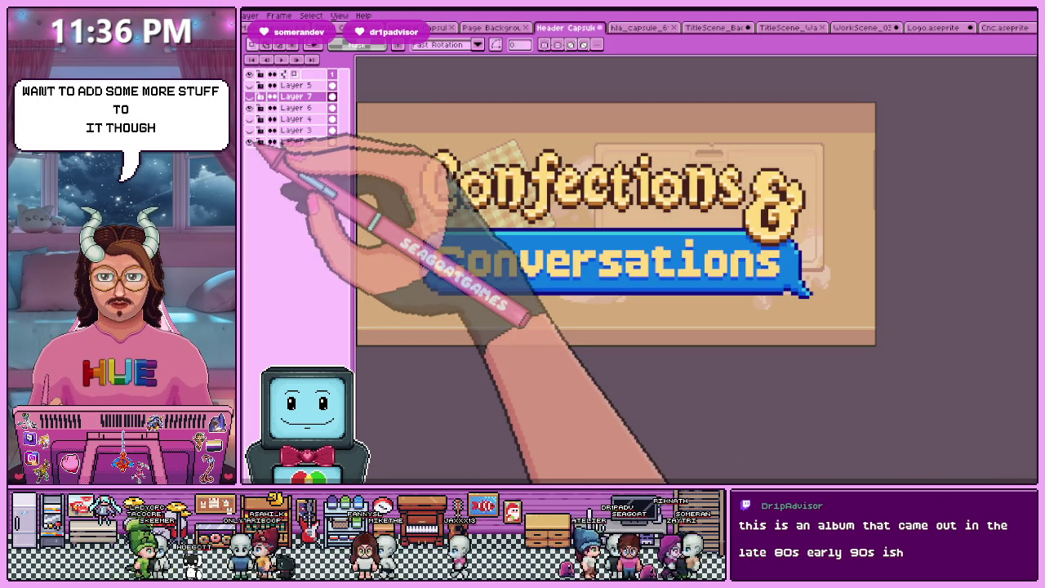
pyautogui.scroll(-2, 645, 232)
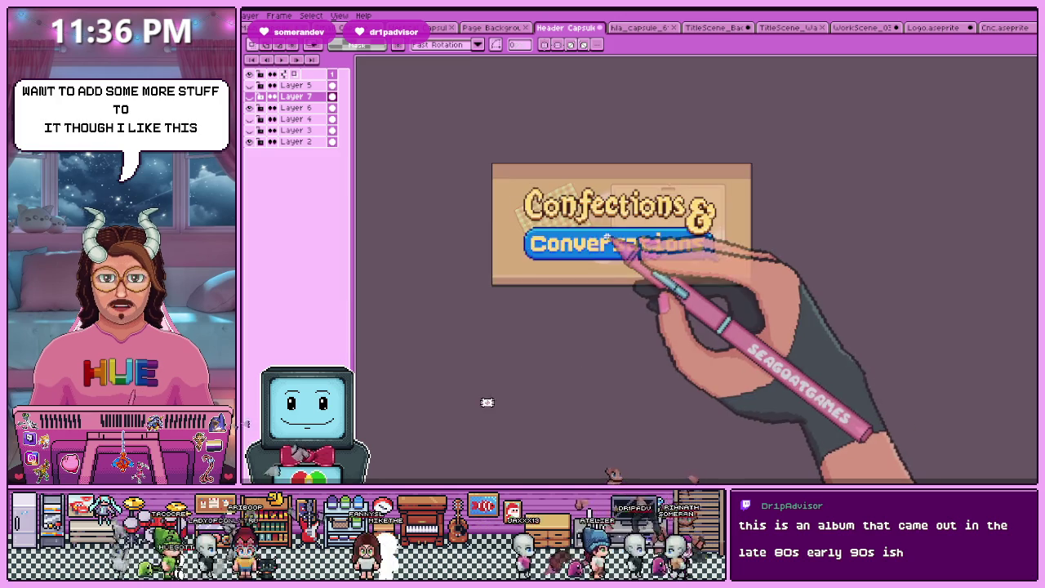
pyautogui.click(249, 141)
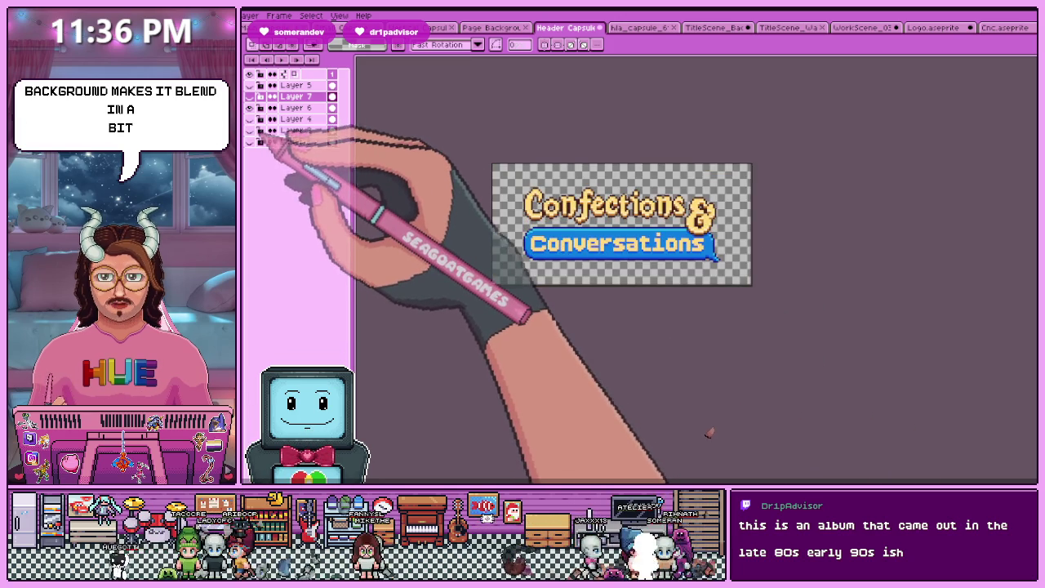
# Select all of the TitleScene building background to copy it, then return to Header Capsule
pyautogui.click(665, 29)
pyautogui.click(707, 30)
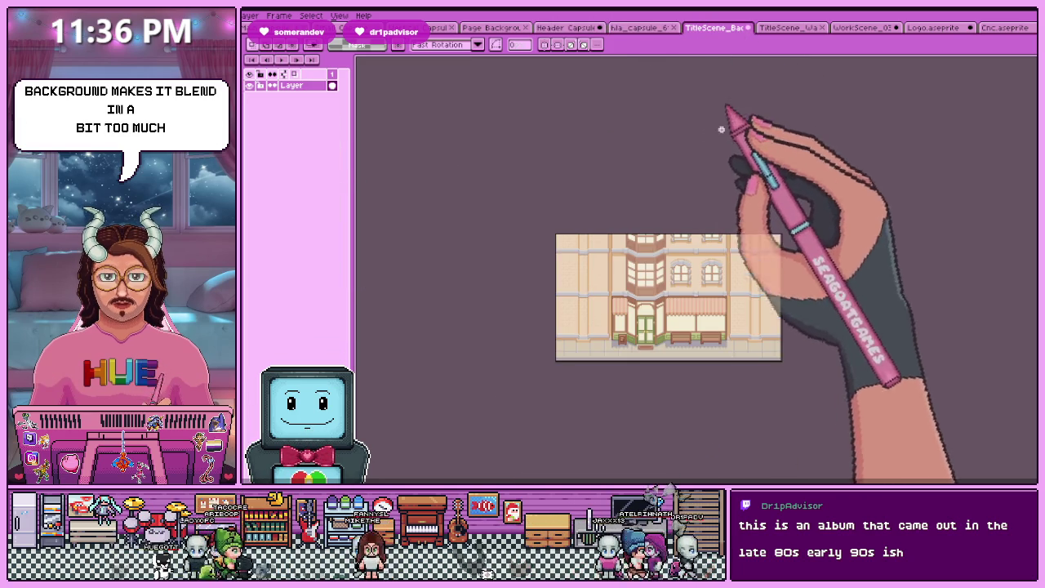
pyautogui.hotkey('ctrl', 'a')
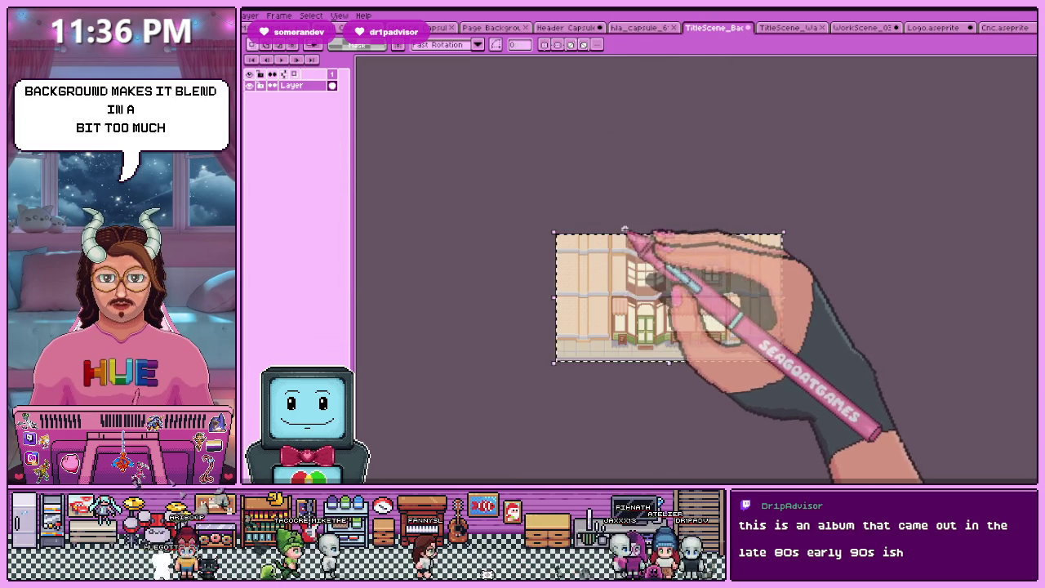
pyautogui.click(565, 27)
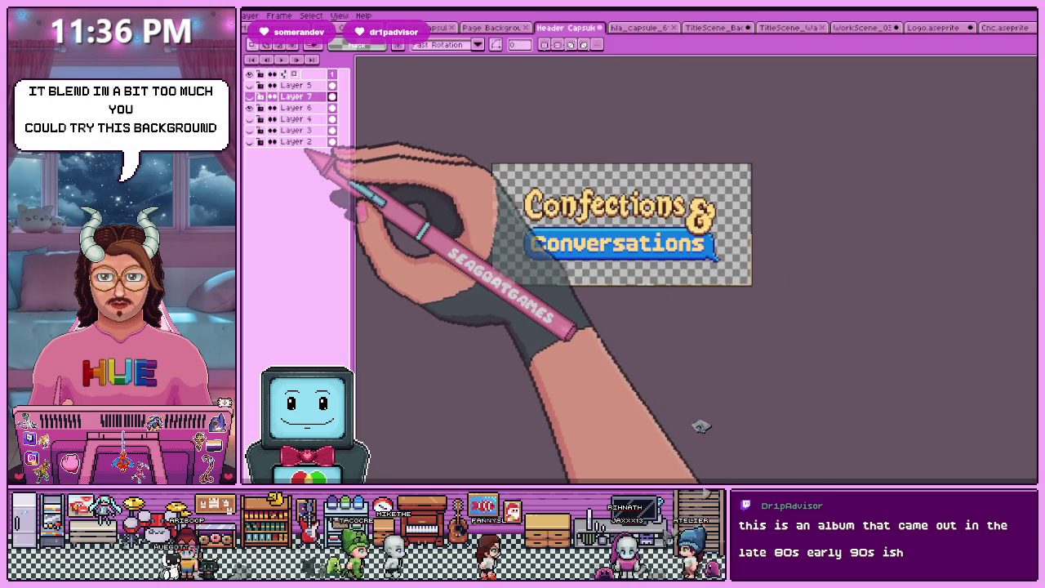
# Paste the building scene, commit it, and move its Layer 8 beneath the logo
pyautogui.hotkey('ctrl', 'v')
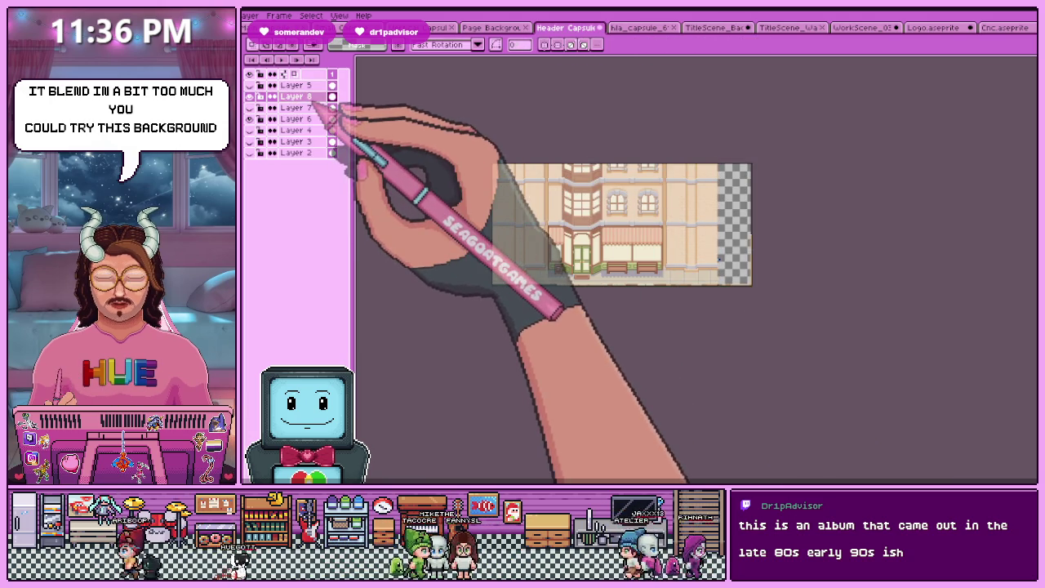
pyautogui.press('Return')
pyautogui.moveTo(324, 155); pyautogui.dragTo(325, 155)
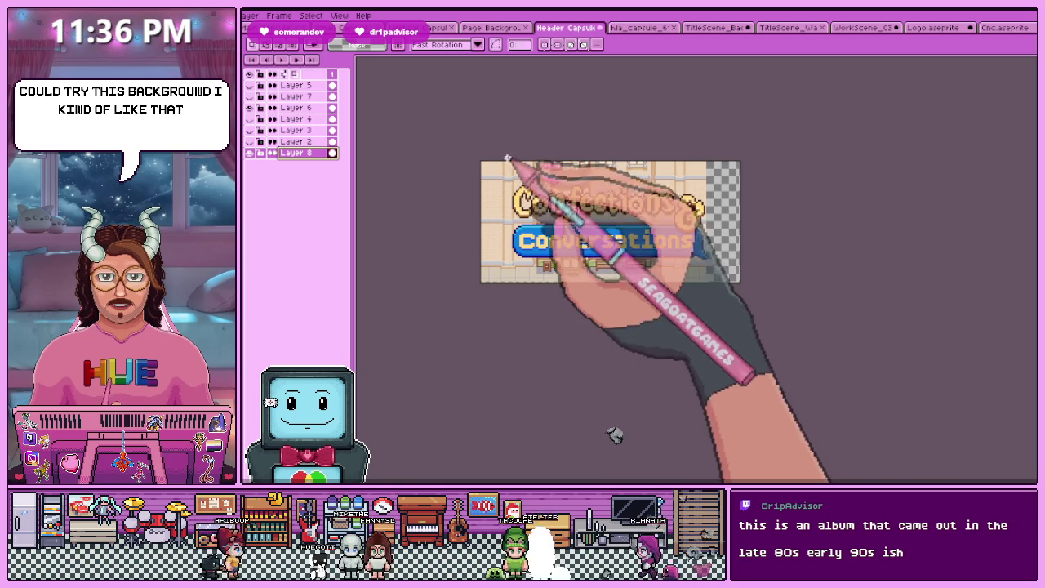
pyautogui.scroll(3, 660, 177)
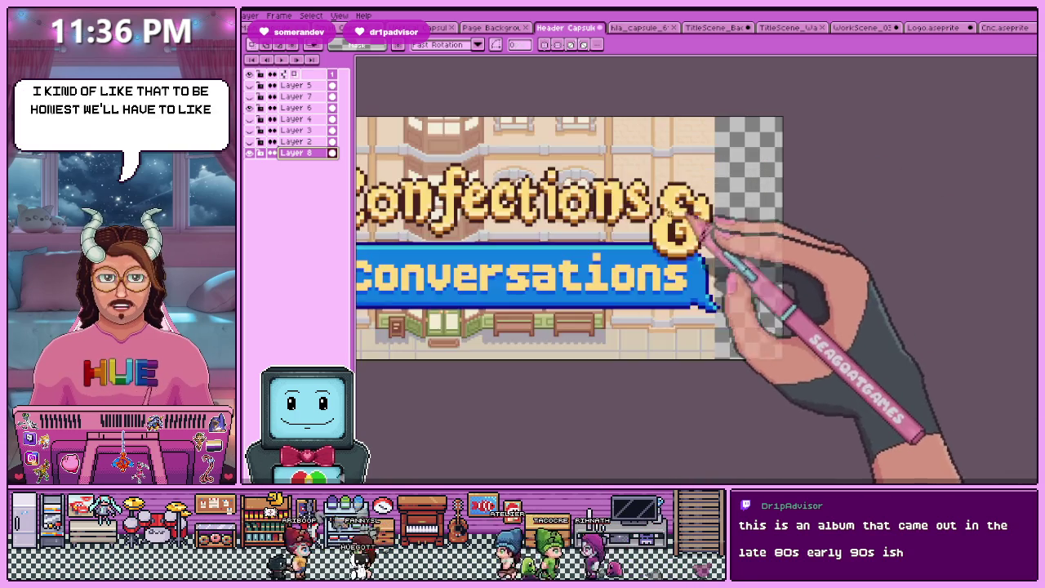
pyautogui.scroll(-4, 700, 175)
pyautogui.scroll(1, 611, 261)
pyautogui.scroll(2, 560, 246)
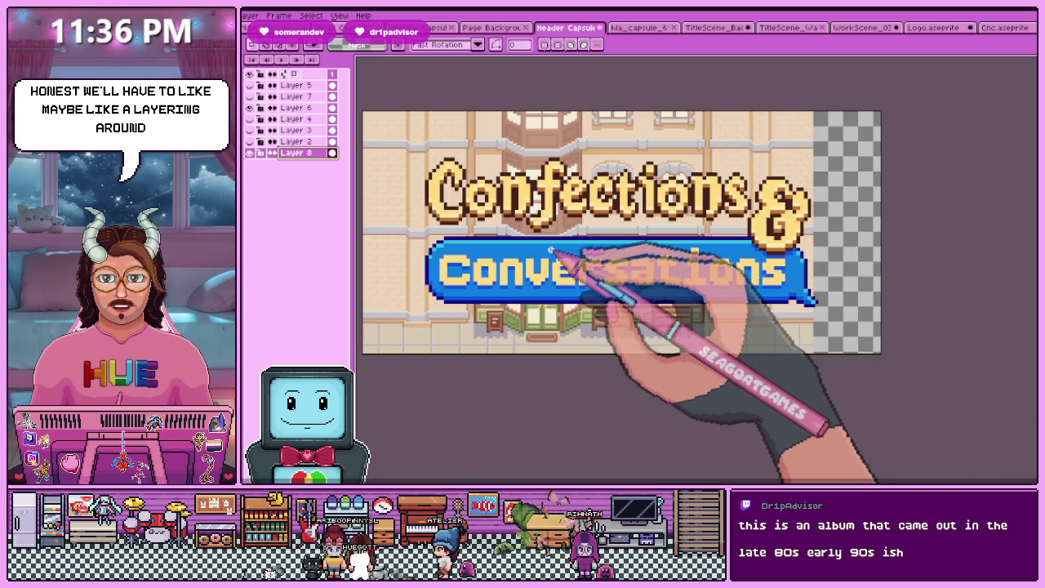
pyautogui.scroll(-3, 560, 249)
pyautogui.scroll(3, 560, 253)
pyautogui.scroll(-2, 560, 252)
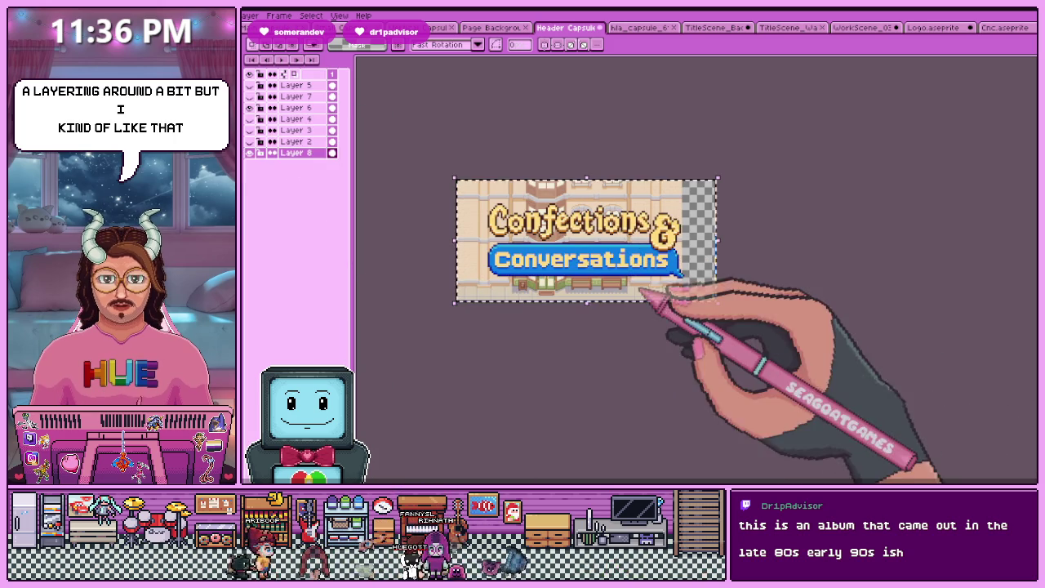
# Paste a second building copy to fill the header's transparent right edge
pyautogui.hotkey('ctrl', 'a')
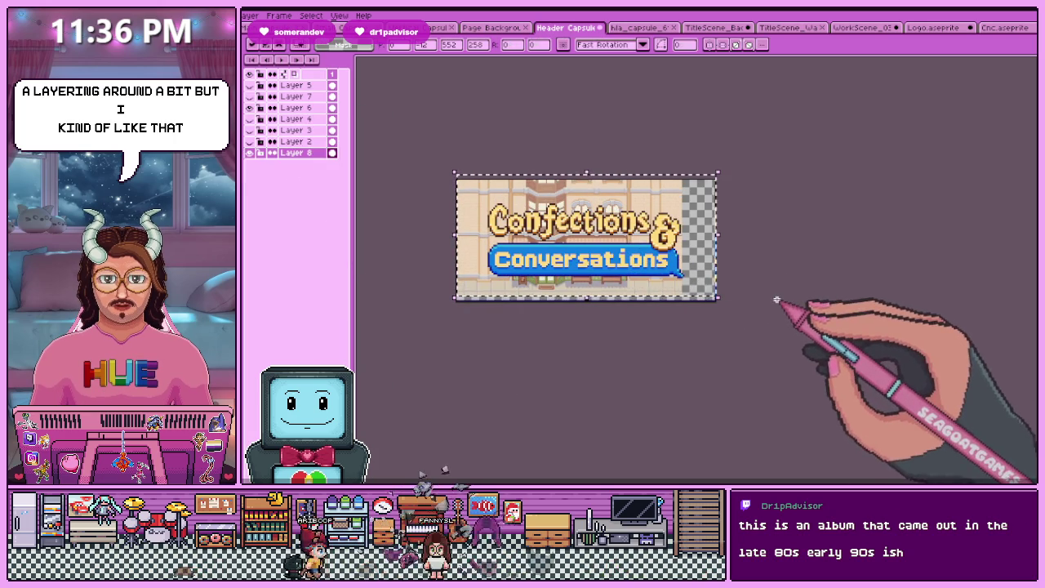
pyautogui.hotkey('ctrl', 'd')
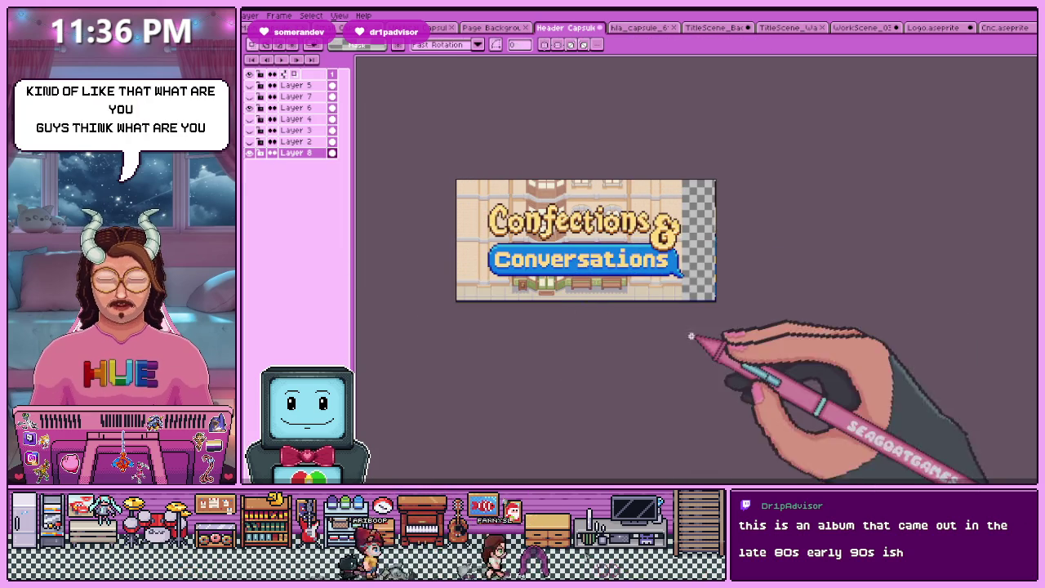
pyautogui.hotkey('ctrl', 'v')
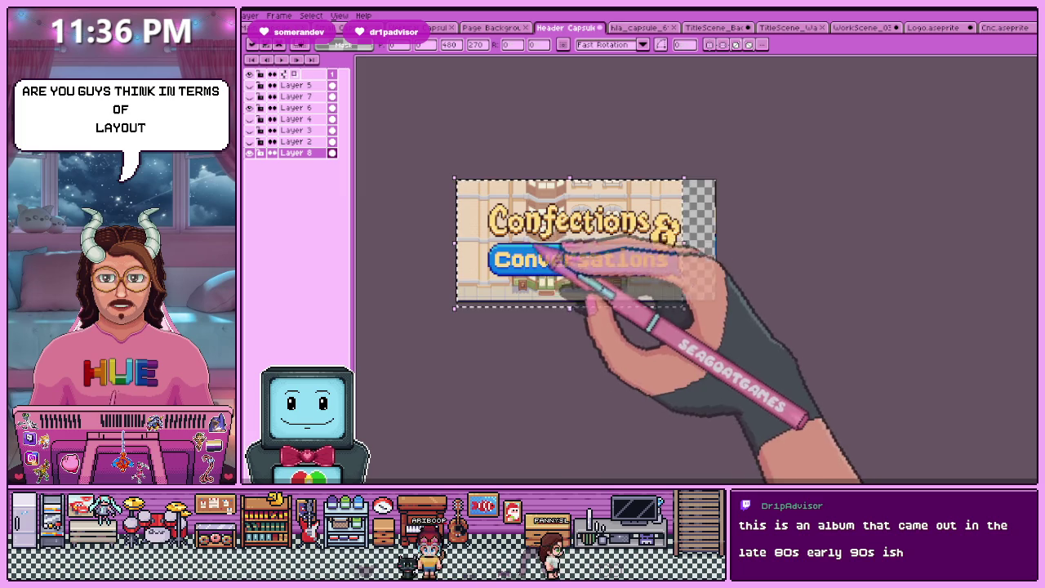
pyautogui.scroll(2, 735, 261)
pyautogui.scroll(2, 694, 269)
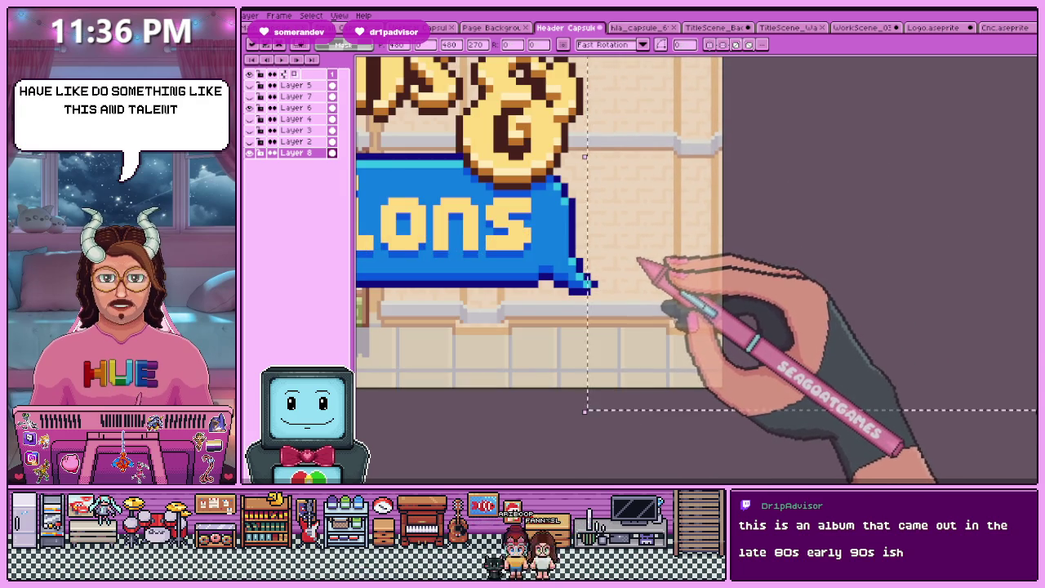
pyautogui.scroll(-4, 641, 259)
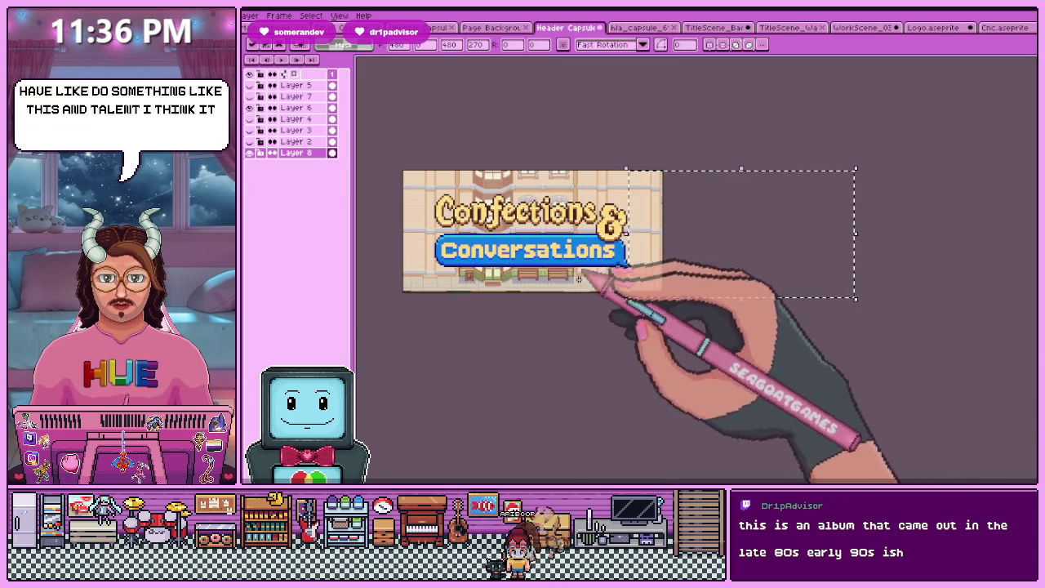
pyautogui.click(567, 307)
pyautogui.scroll(2, 564, 304)
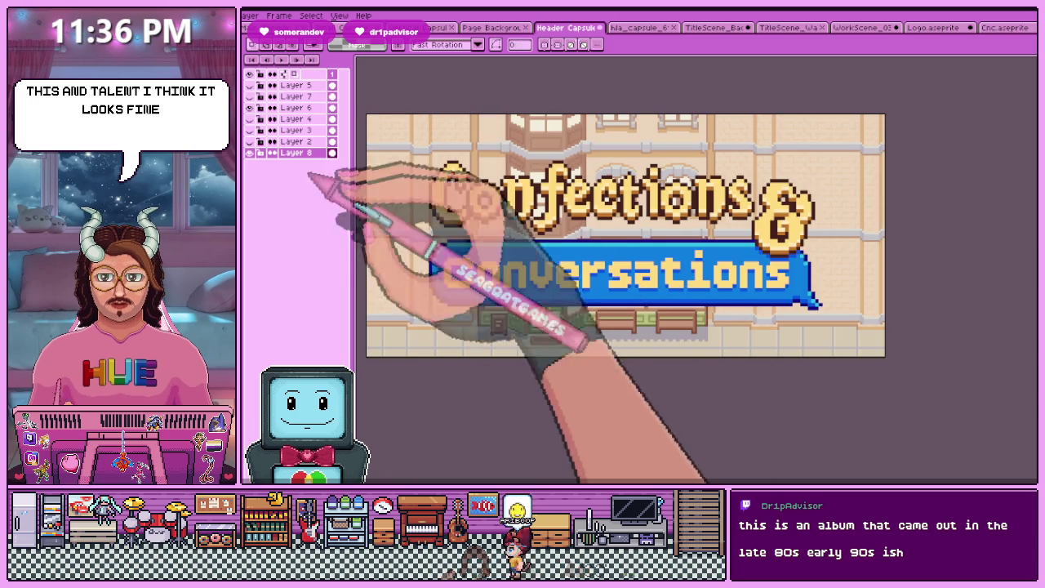
pyautogui.click(249, 129)
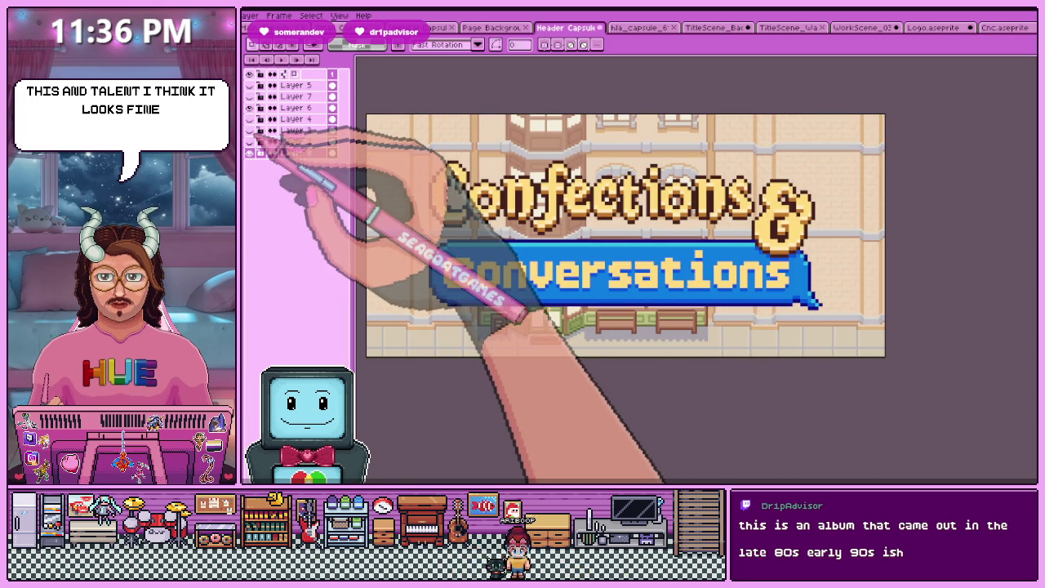
pyautogui.click(249, 97)
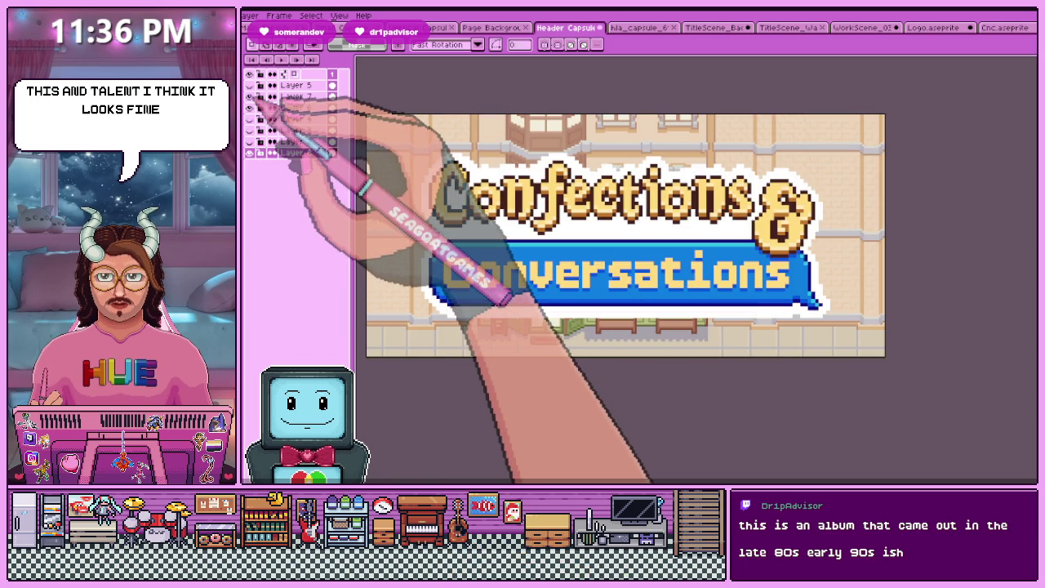
pyautogui.scroll(-2, 588, 285)
pyautogui.scroll(2, 578, 278)
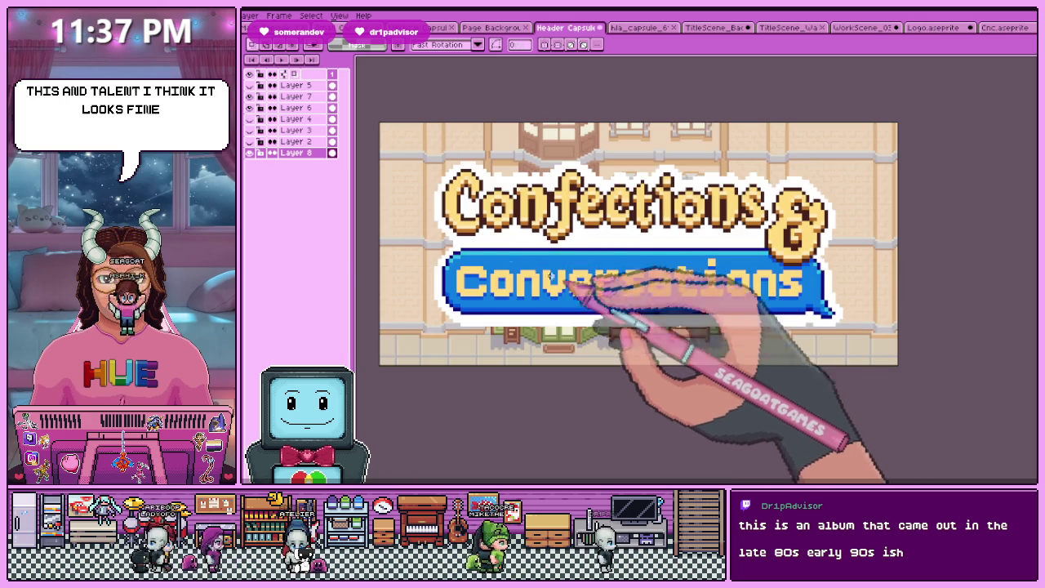
pyautogui.moveTo(249, 85); pyautogui.dragTo(249, 97)
pyautogui.click(249, 96)
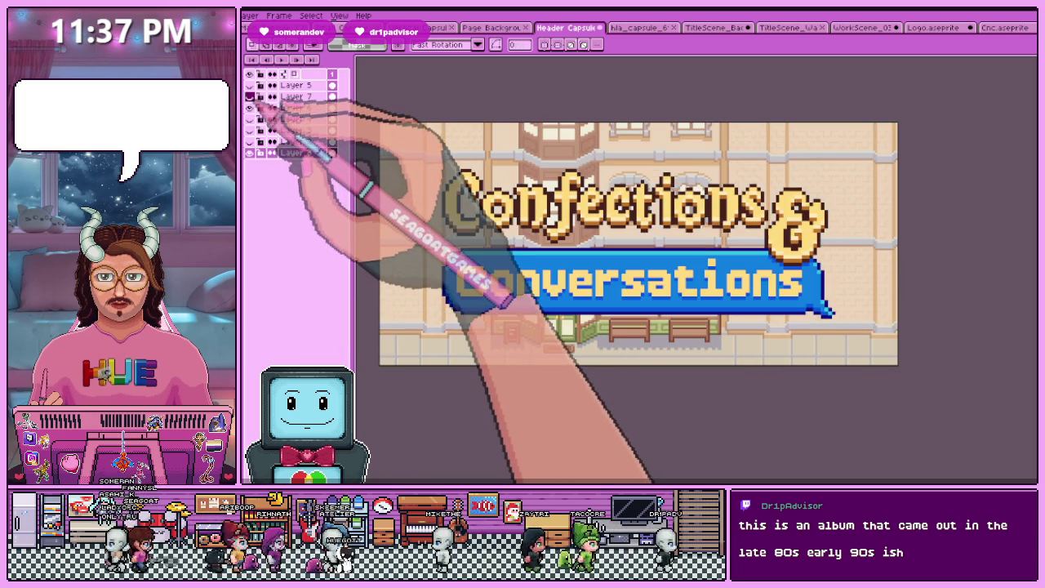
pyautogui.scroll(-2, 546, 287)
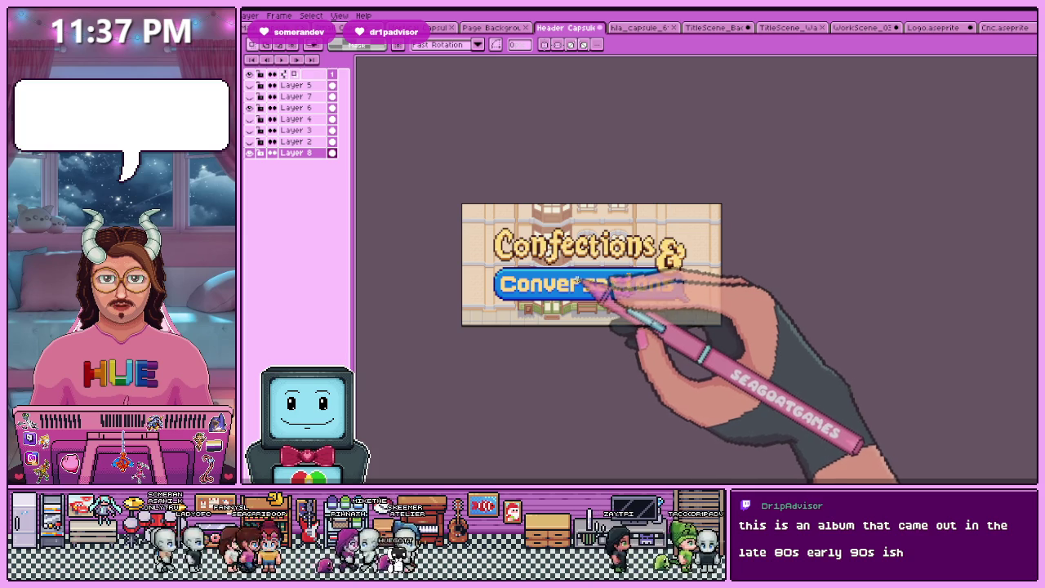
pyautogui.scroll(2, 514, 304)
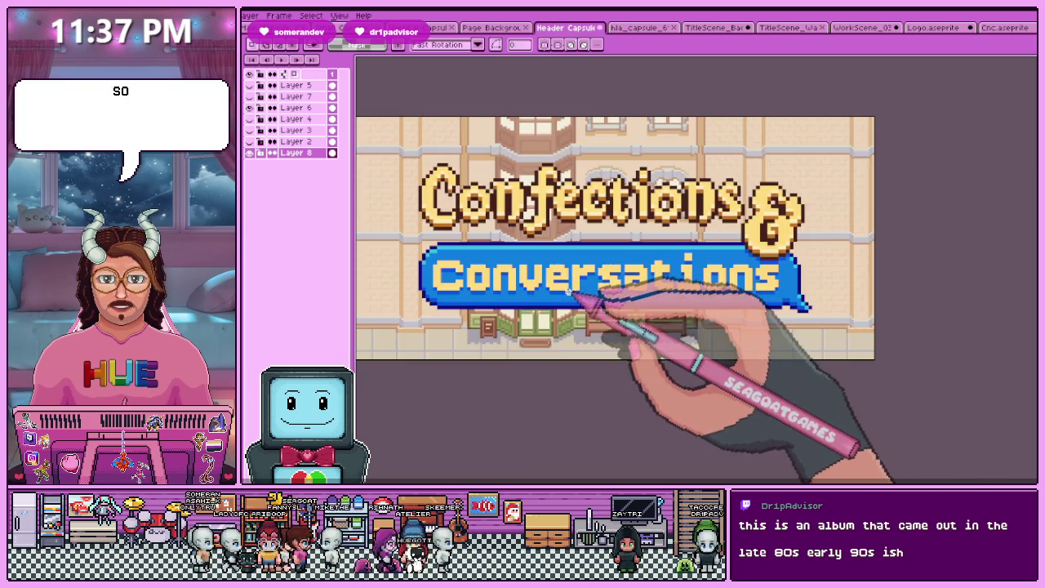
pyautogui.scroll(-2, 555, 302)
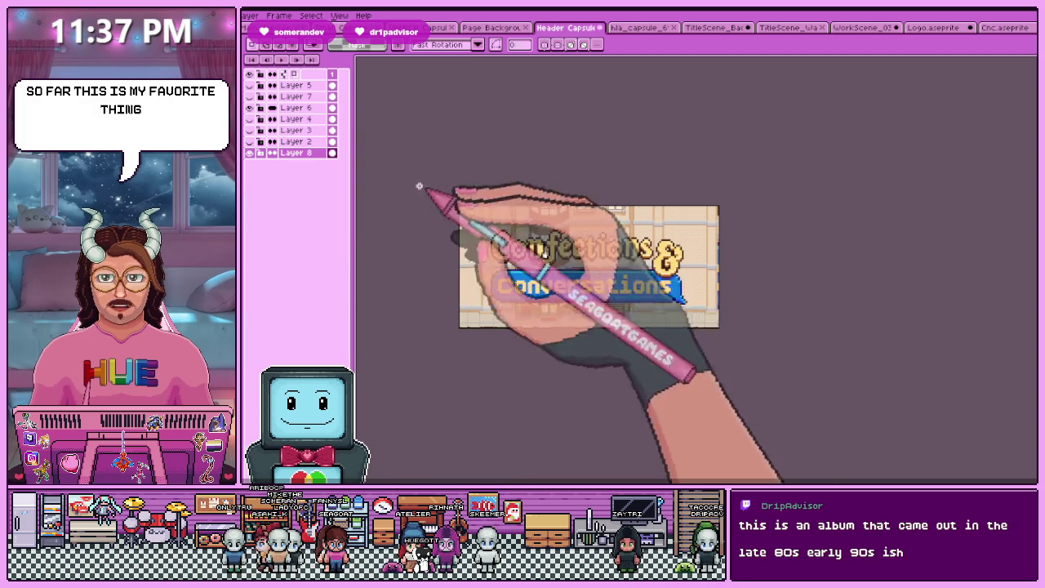
pyautogui.hotkey('ctrl', 'a')
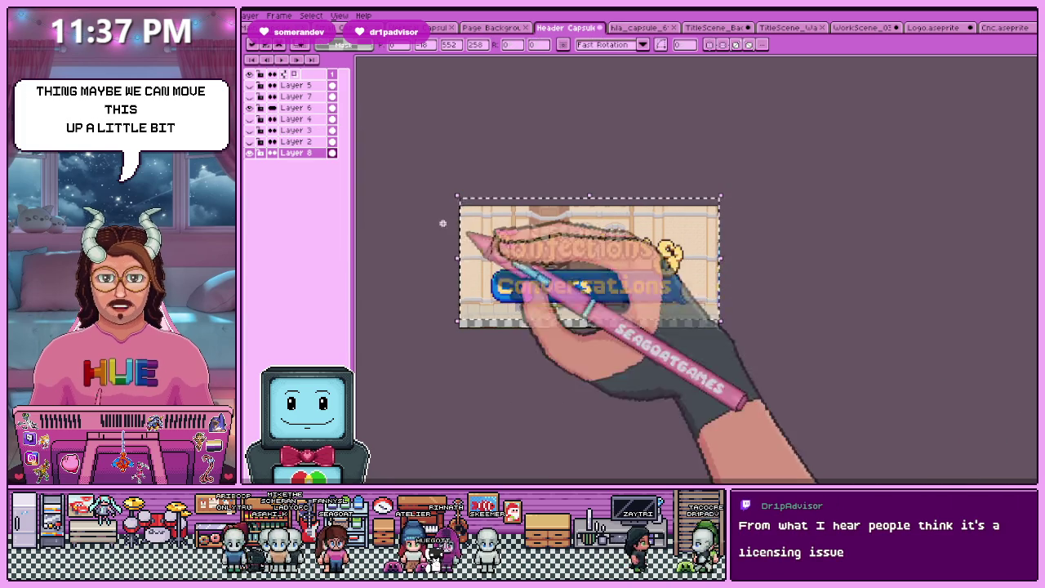
# Nudge the Layer 6 artwork up two pixels, then back down two
pyautogui.click(295, 107)
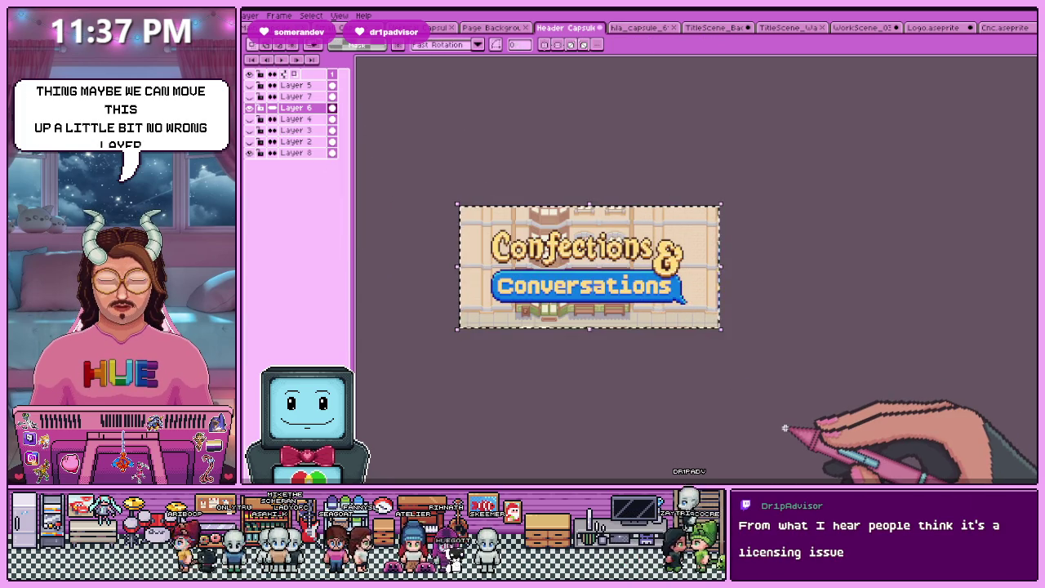
pyautogui.press('Up')
pyautogui.press('Up')
pyautogui.press('Up')
pyautogui.press('Up')
pyautogui.press('Up')
pyautogui.press('Up')
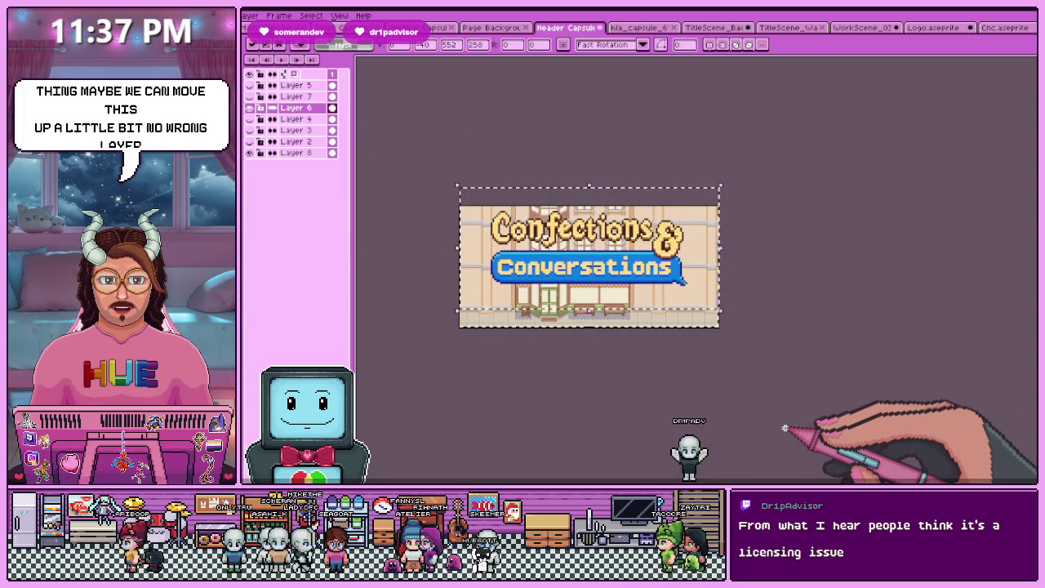
pyautogui.press('Up')
pyautogui.press('Up')
pyautogui.press('Up')
pyautogui.press('Up')
pyautogui.press('Up')
pyautogui.press('Up')
pyautogui.press('Down')
pyautogui.press('Down')
pyautogui.press('Down')
pyautogui.press('Down')
pyautogui.press('Down')
pyautogui.press('Down')
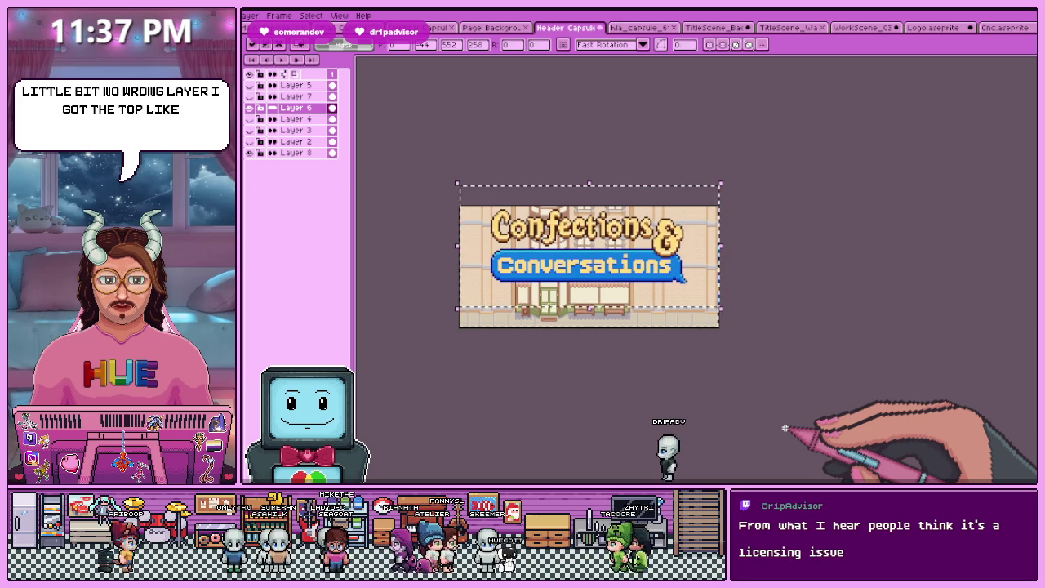
pyautogui.press('Down')
pyautogui.press('Down')
pyautogui.press('Down')
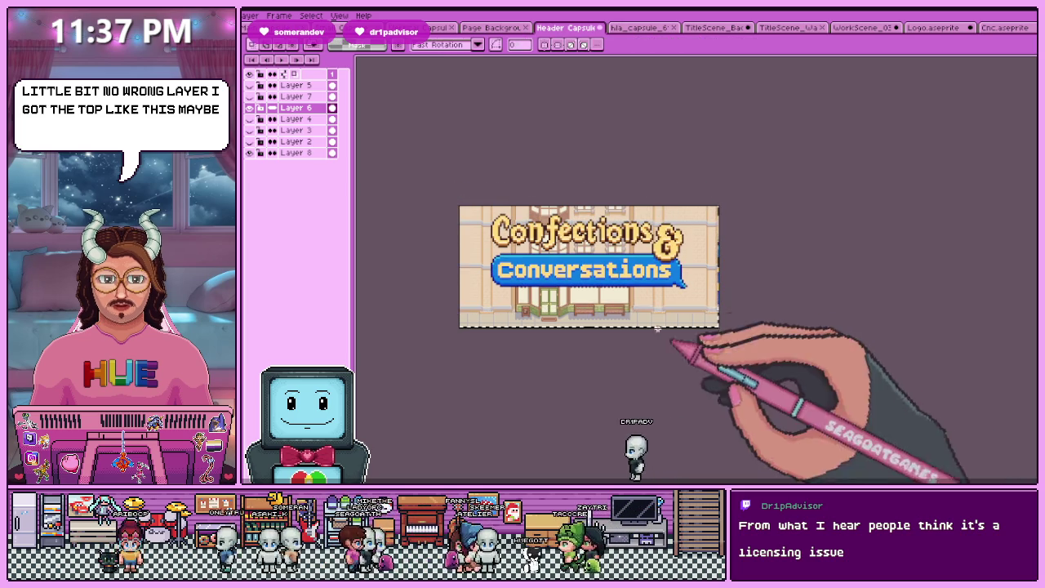
pyautogui.scroll(2, 710, 351)
pyautogui.scroll(-2, 694, 351)
pyautogui.scroll(4, 509, 321)
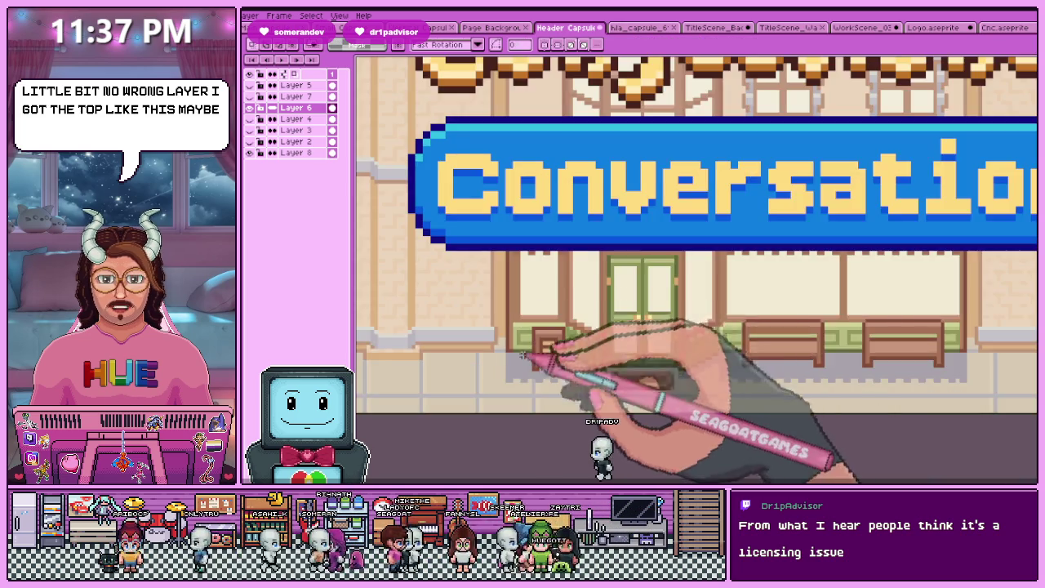
pyautogui.scroll(-3, 490, 302)
# Drag the Layer 8 building background a few pixels sideways behind the logo
pyautogui.click(296, 153)
pyautogui.scroll(-2, 423, 238)
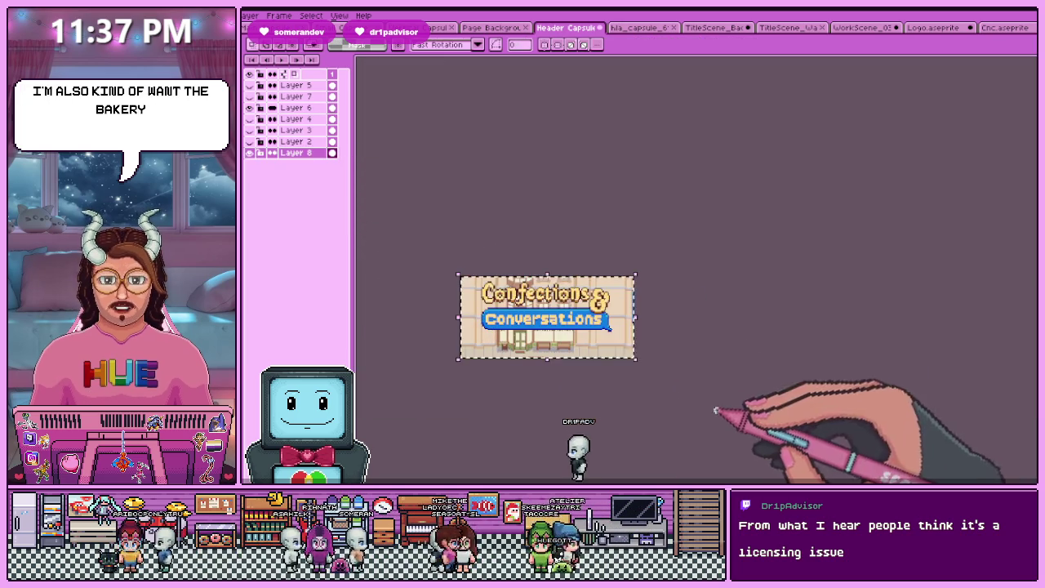
pyautogui.scroll(1, 563, 357)
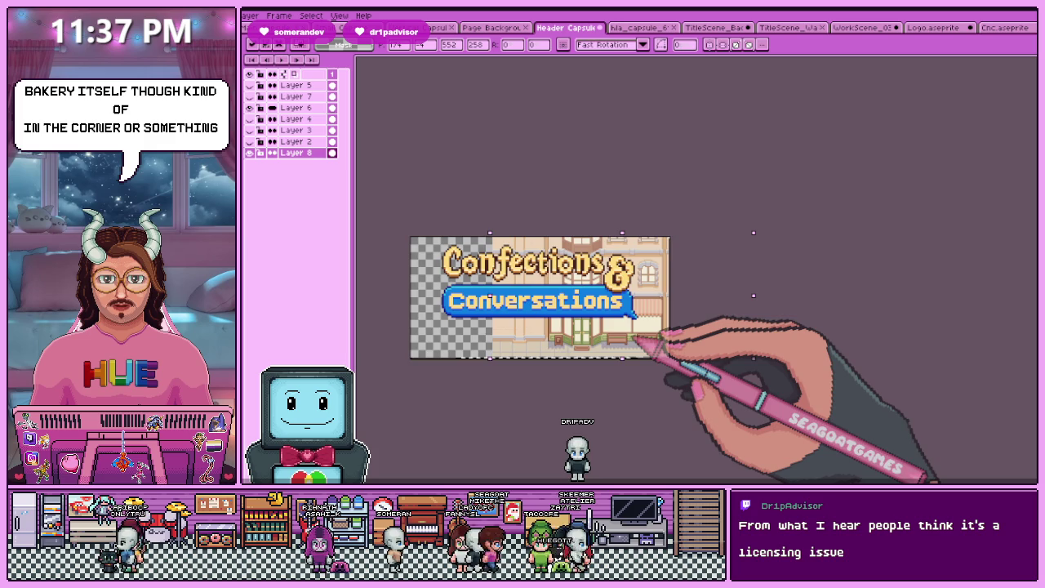
pyautogui.scroll(2, 636, 338)
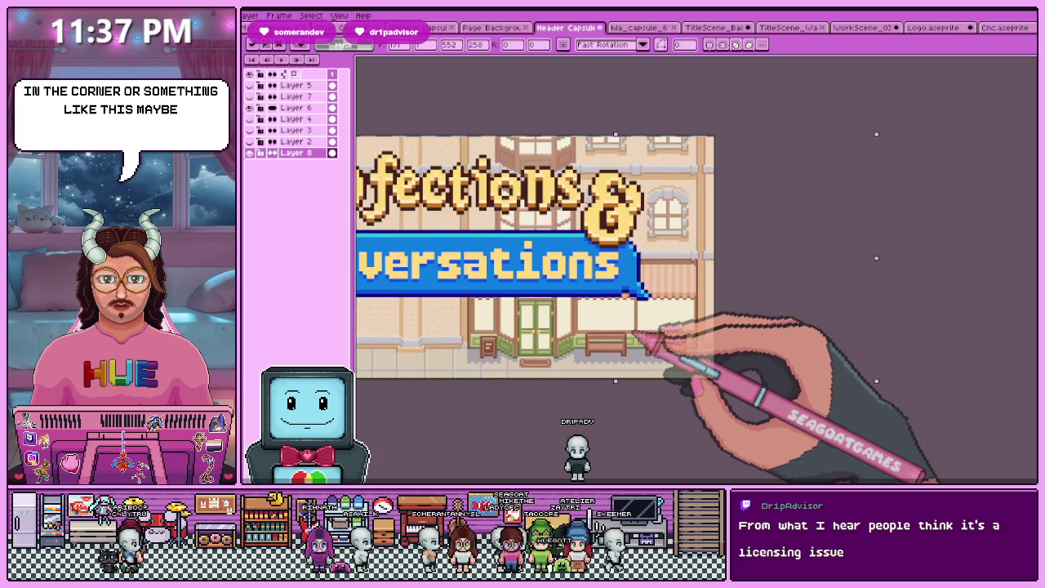
pyautogui.scroll(-1, 636, 335)
pyautogui.scroll(1, 625, 350)
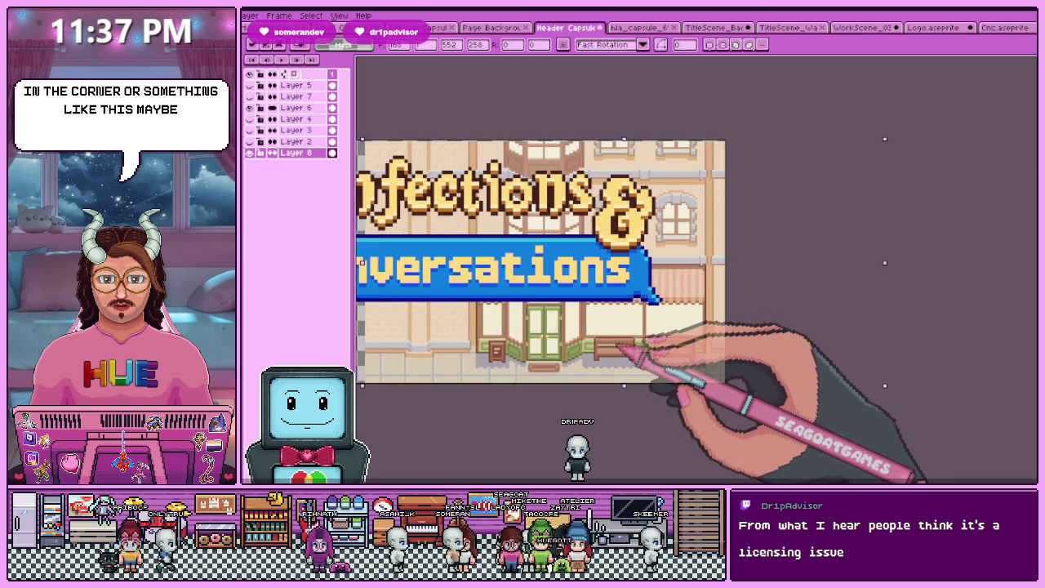
pyautogui.moveTo(618, 348); pyautogui.dragTo(628, 347)
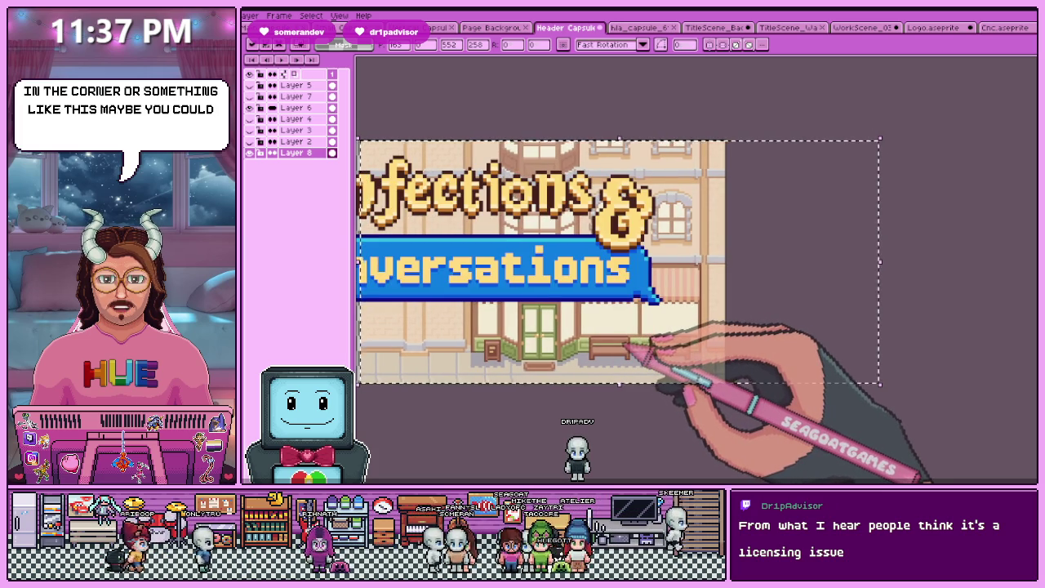
pyautogui.scroll(-1, 564, 359)
pyautogui.scroll(1, 553, 367)
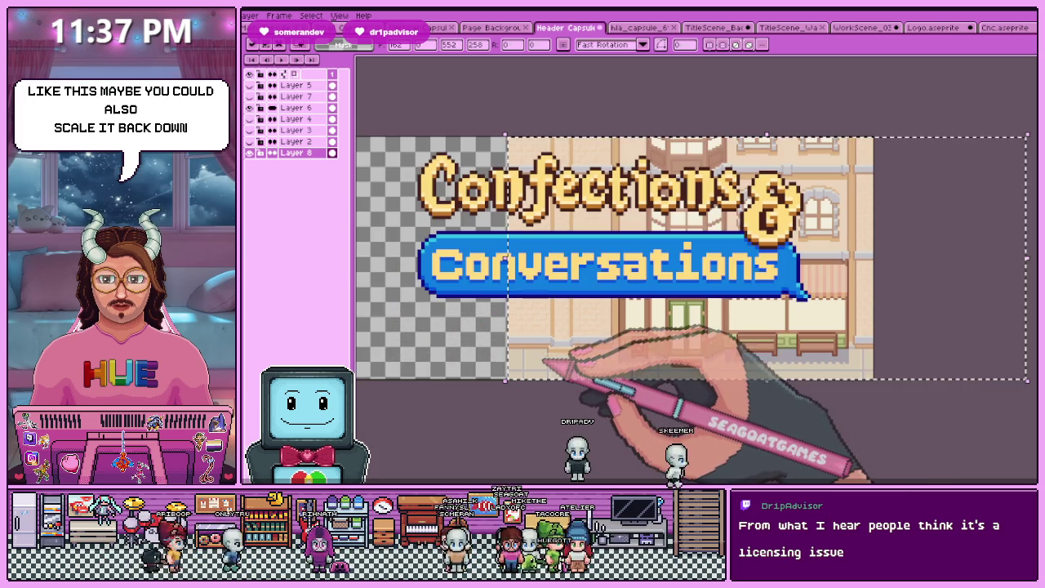
pyautogui.scroll(-1, 723, 407)
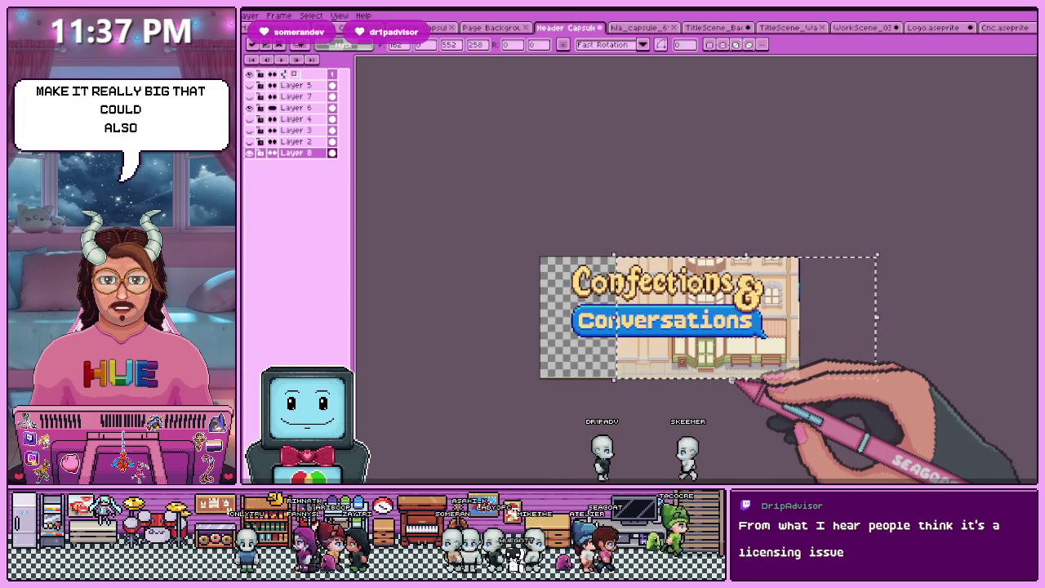
# Resize the TitleScene bakery background sprite to 50% with Sprite Size
pyautogui.click(864, 28)
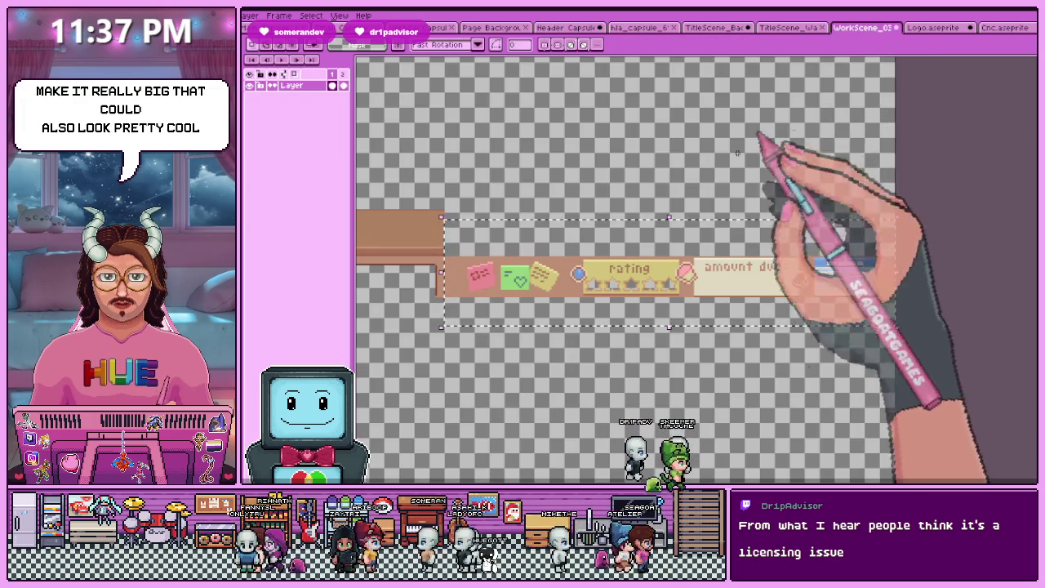
pyautogui.click(939, 28)
pyautogui.click(790, 28)
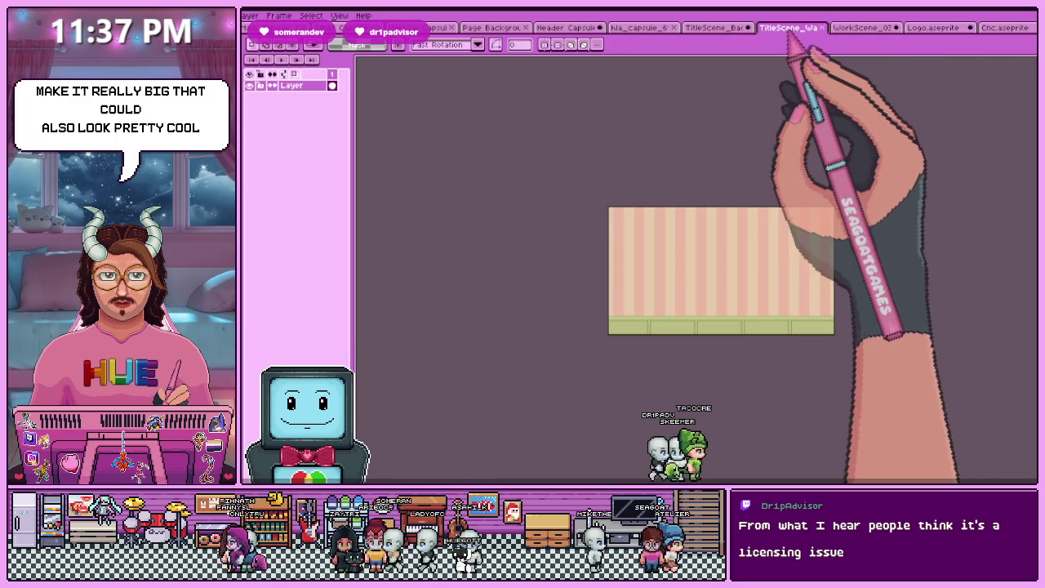
pyautogui.click(719, 28)
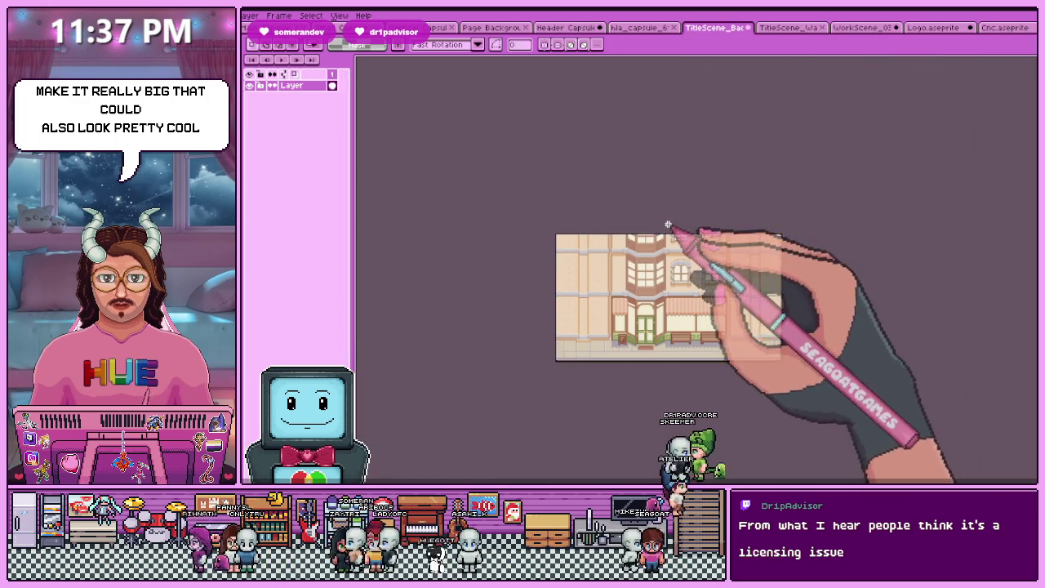
pyautogui.hotkey('ctrl', 'alt', 'i')
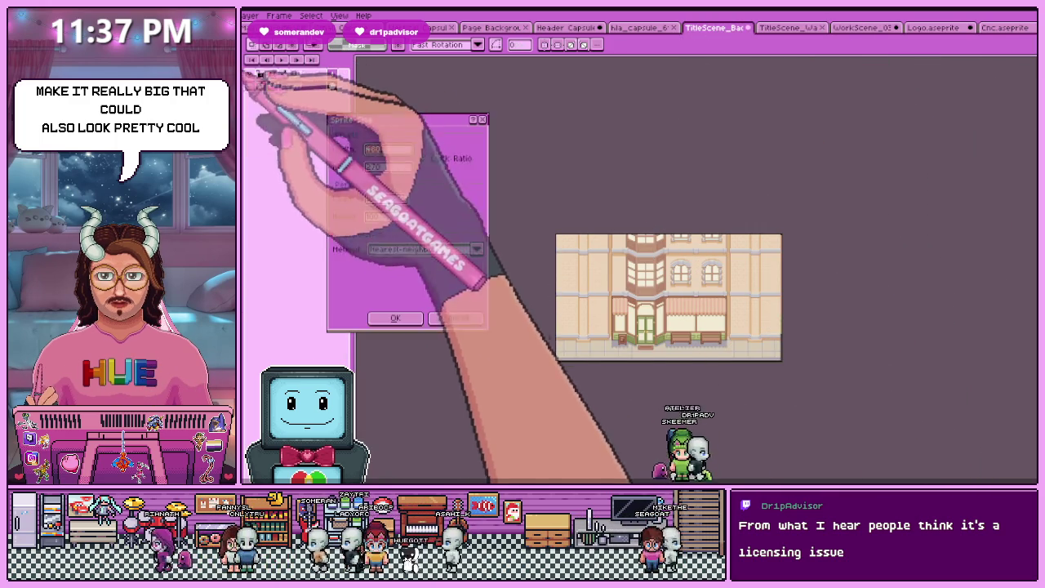
pyautogui.click(385, 198)
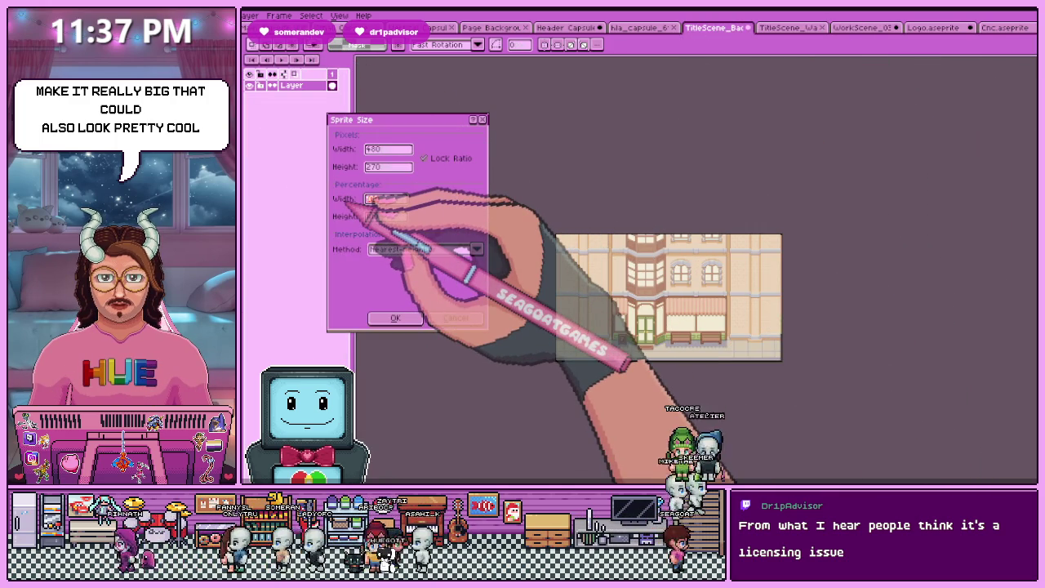
pyautogui.write('50')
pyautogui.click(395, 318)
# Pick the pencil tool (B) and return to the Header Capsule artwork
pyautogui.scroll(2, 759, 343)
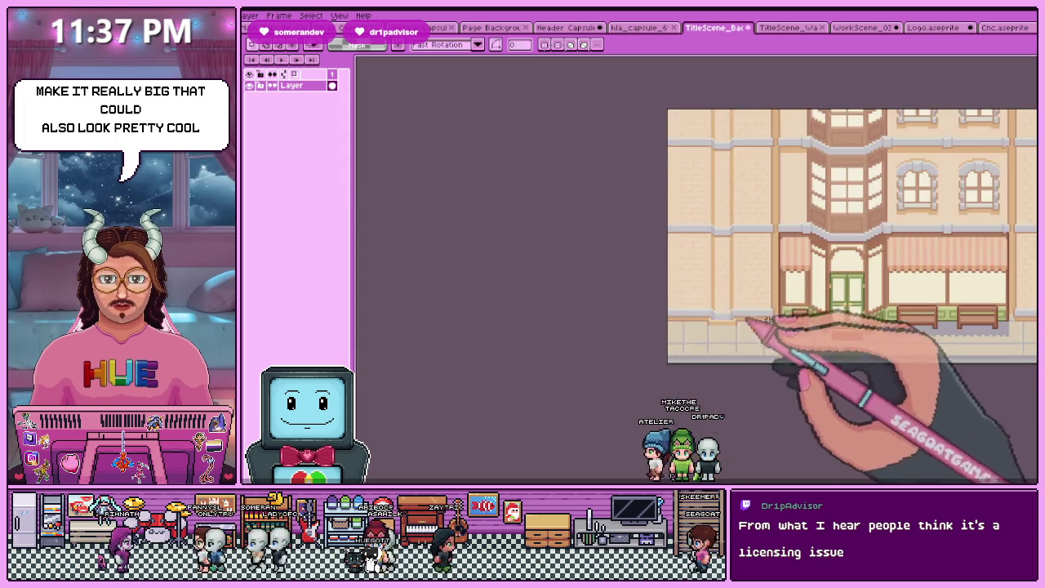
pyautogui.scroll(2, 759, 343)
pyautogui.press('b')
pyautogui.scroll(1, 776, 351)
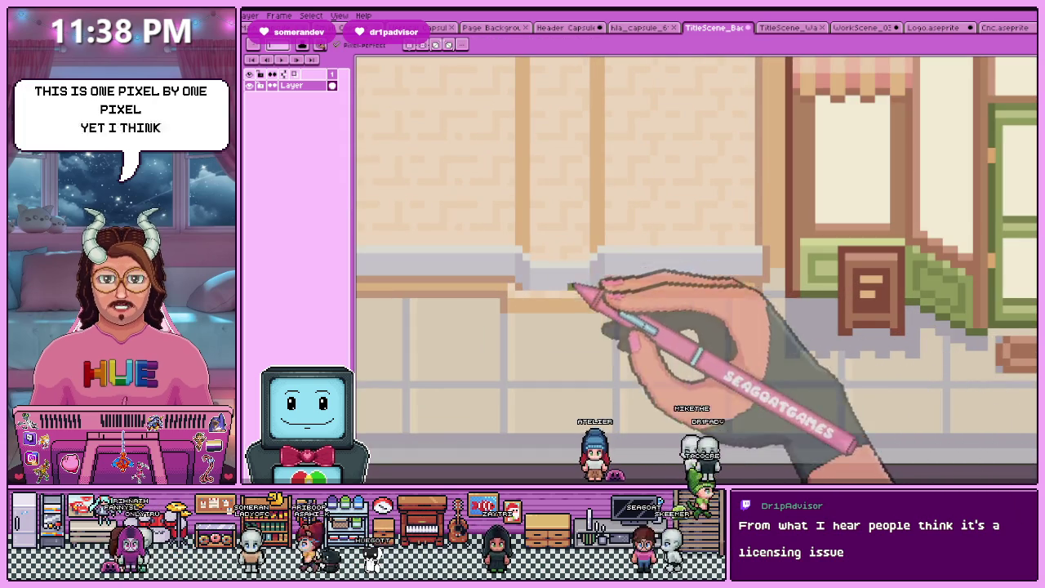
pyautogui.scroll(-5, 571, 287)
pyautogui.click(567, 28)
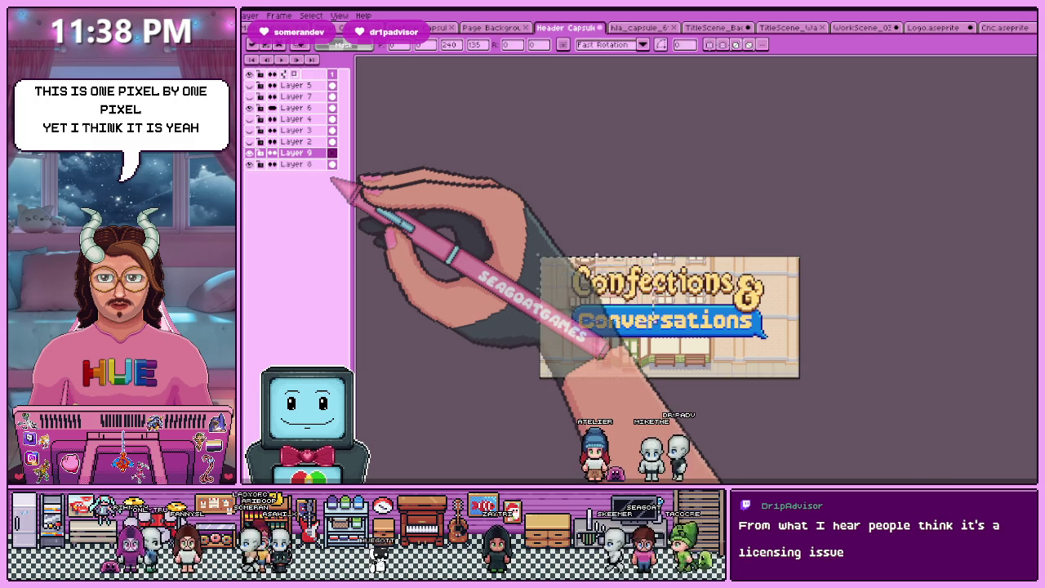
# Replace the large building background with the pasted half-size building image
pyautogui.press('Delete')
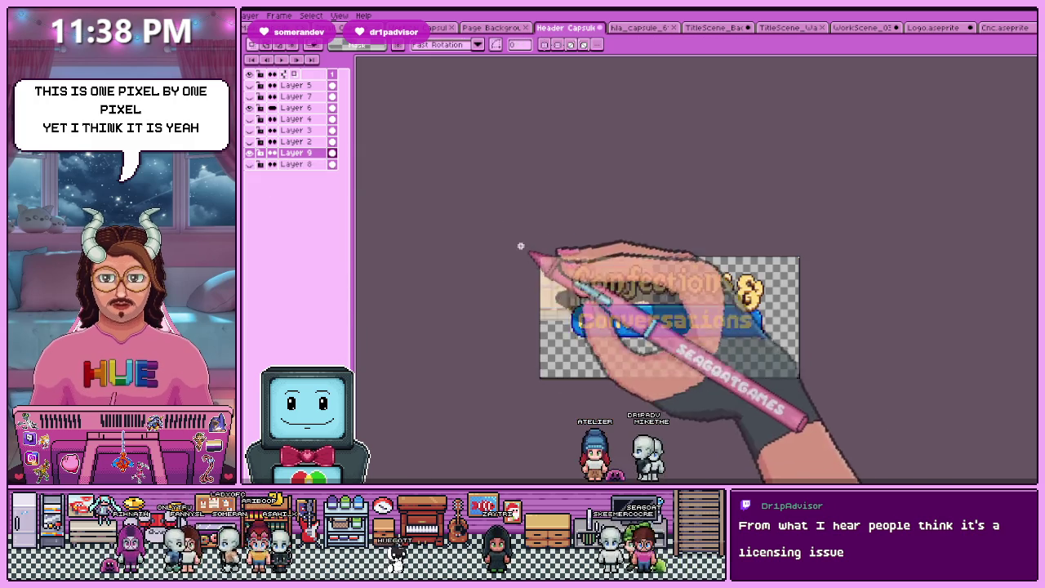
pyautogui.hotkey('ctrl', 'v')
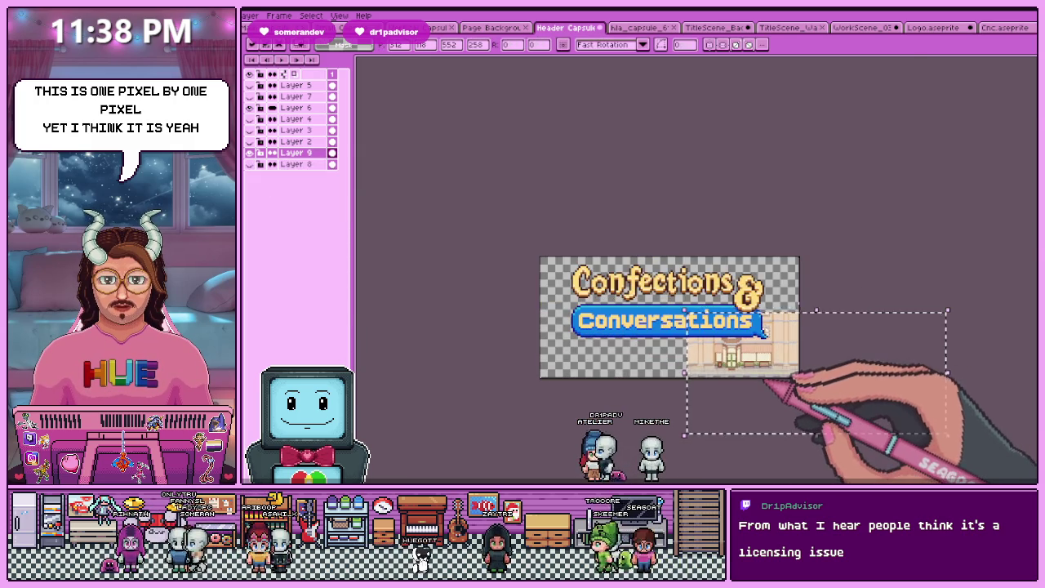
pyautogui.scroll(3, 766, 378)
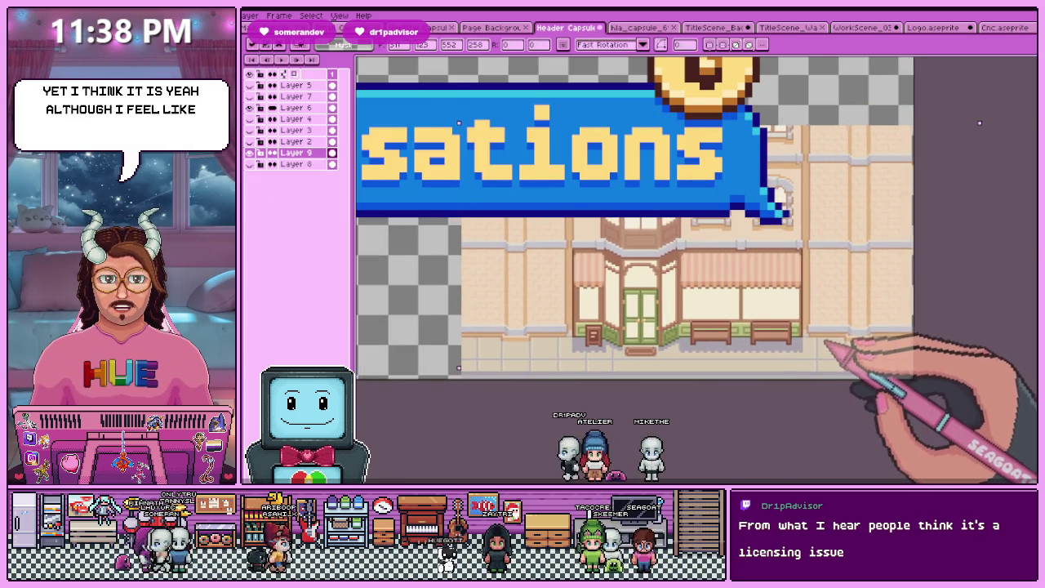
pyautogui.scroll(-2, 784, 359)
pyautogui.scroll(1, 768, 359)
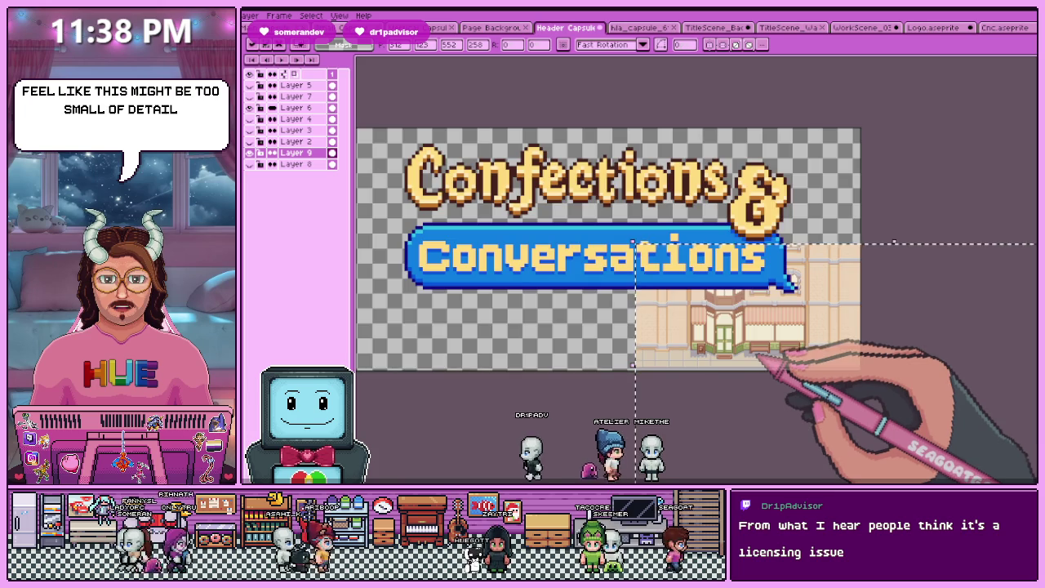
pyautogui.scroll(-1, 767, 359)
pyautogui.click(684, 366)
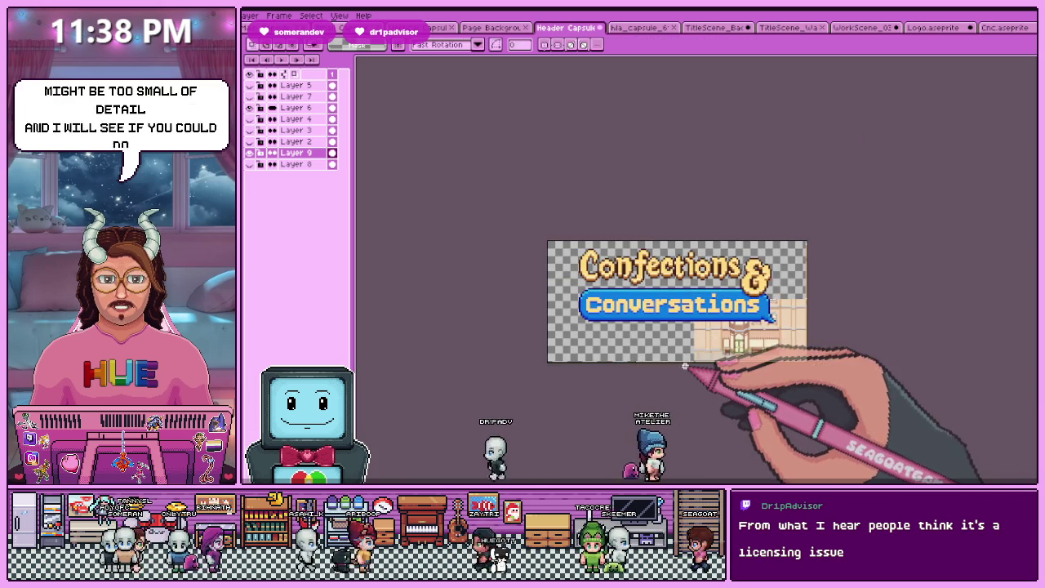
# Position the smaller building strip beneath the logo, then hide its Layer 9
pyautogui.scroll(1, 656, 363)
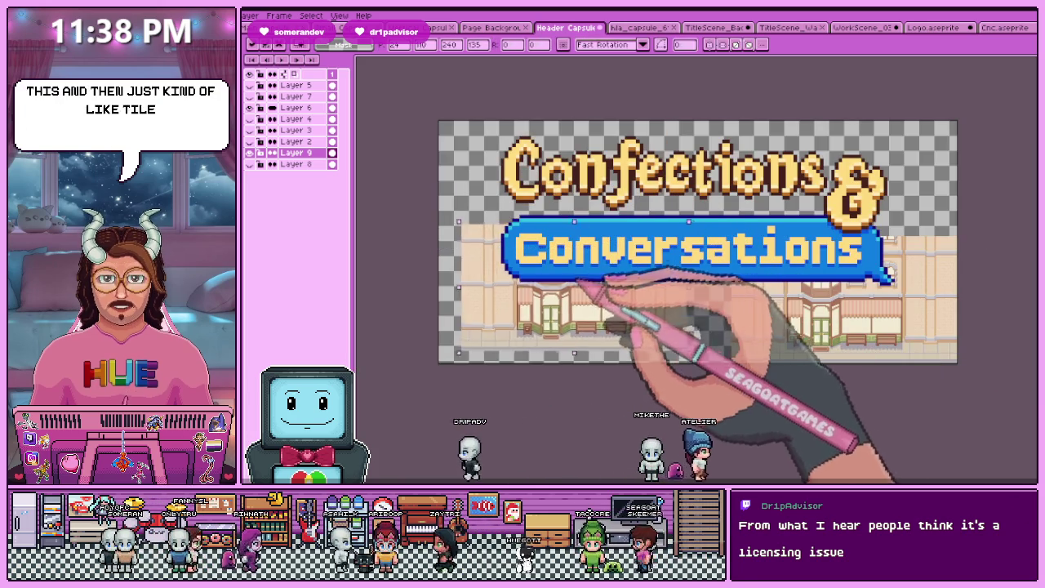
pyautogui.moveTo(472, 230); pyautogui.dragTo(699, 358)
pyautogui.scroll(2, 819, 245)
pyautogui.hscroll(-3, 818, 245)
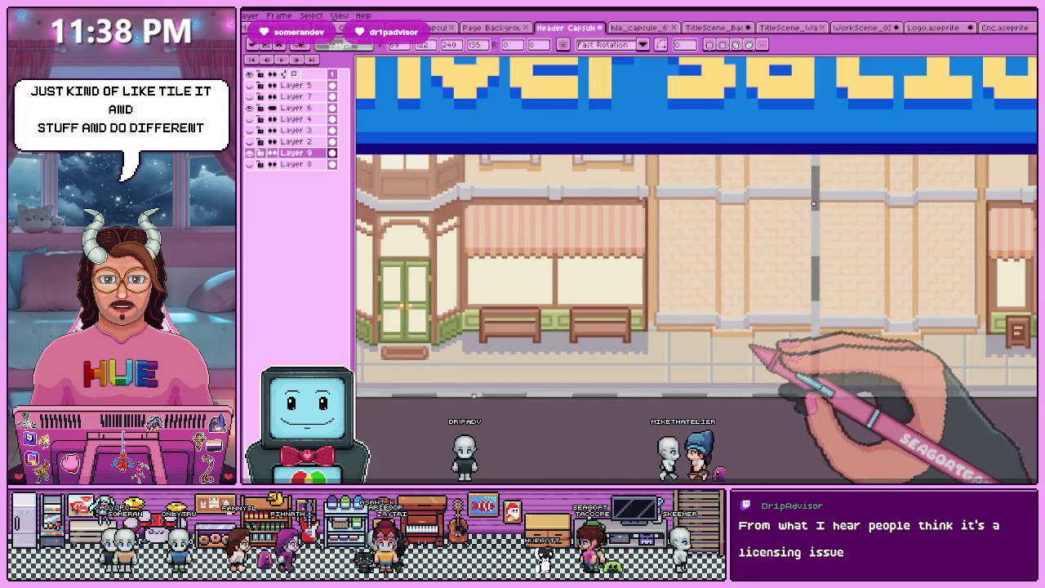
pyautogui.scroll(-4, 915, 281)
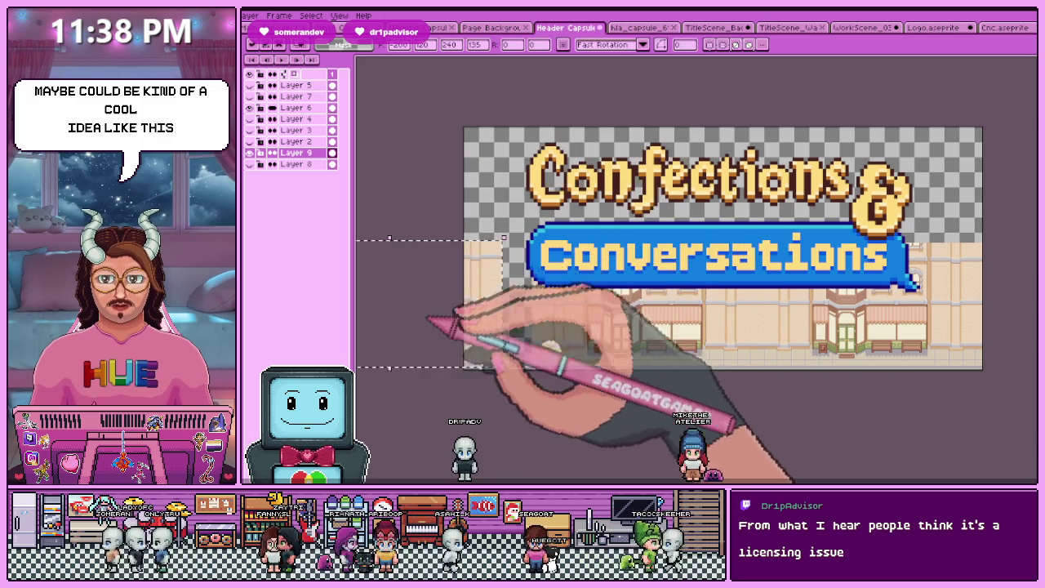
pyautogui.scroll(4, 576, 234)
pyautogui.scroll(-3, 646, 343)
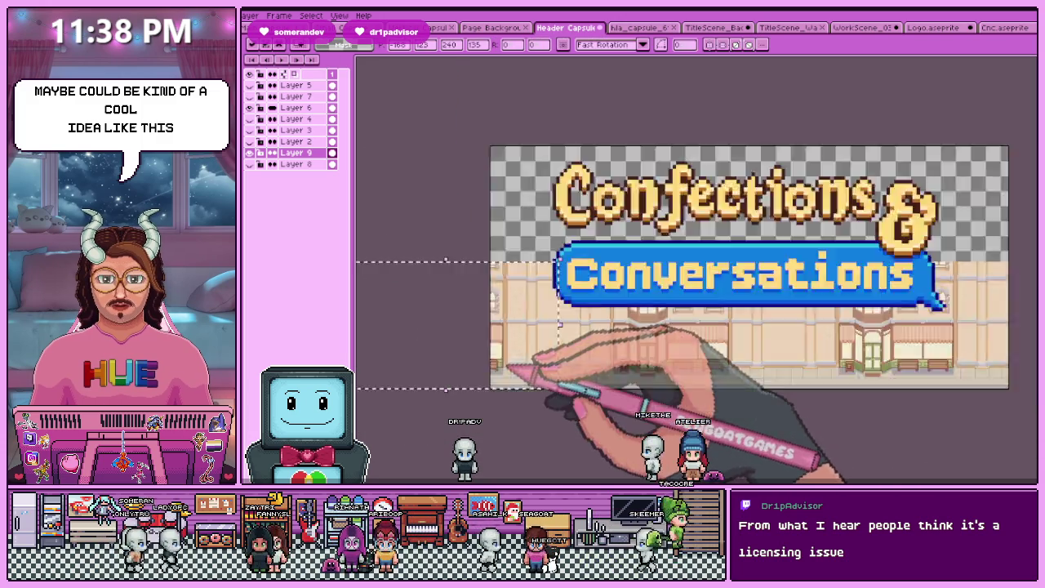
pyautogui.scroll(-1, 667, 378)
pyautogui.scroll(2, 668, 377)
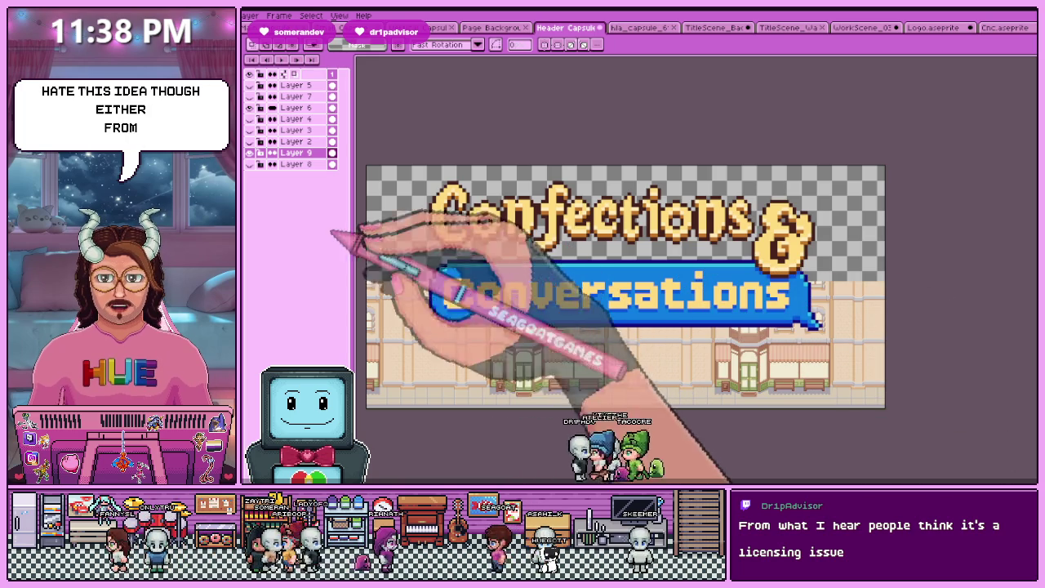
pyautogui.click(249, 152)
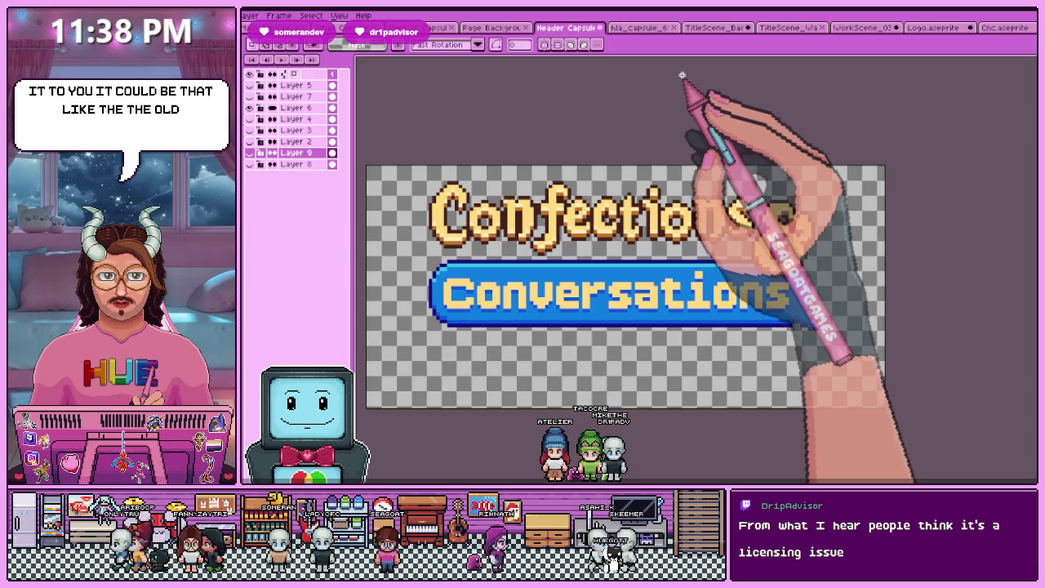
# Browse the open documents, including the Half-Life Alyx capsule reference, and return to Header Capsule
pyautogui.click(712, 28)
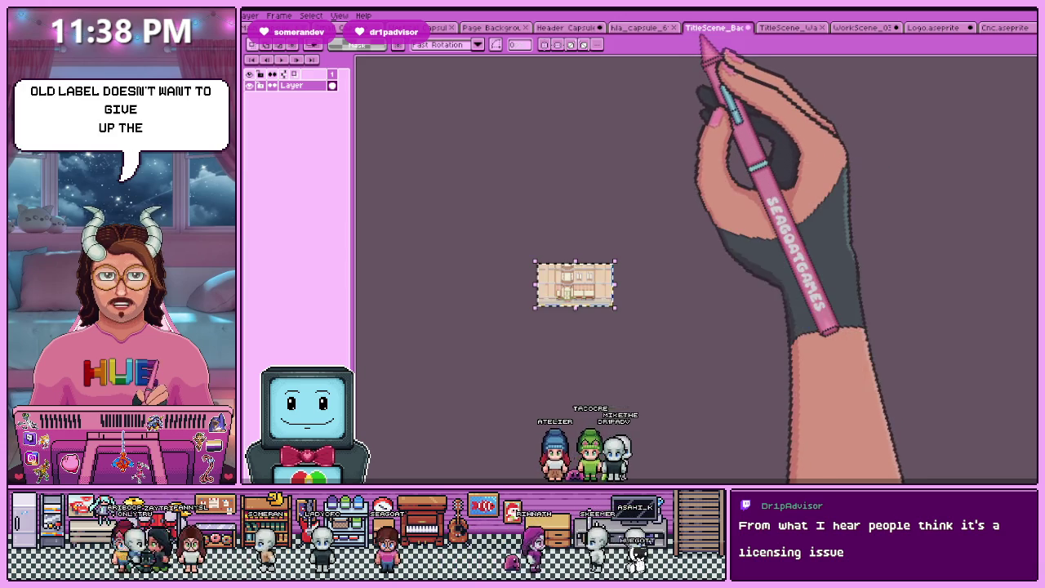
pyautogui.click(788, 27)
pyautogui.click(858, 28)
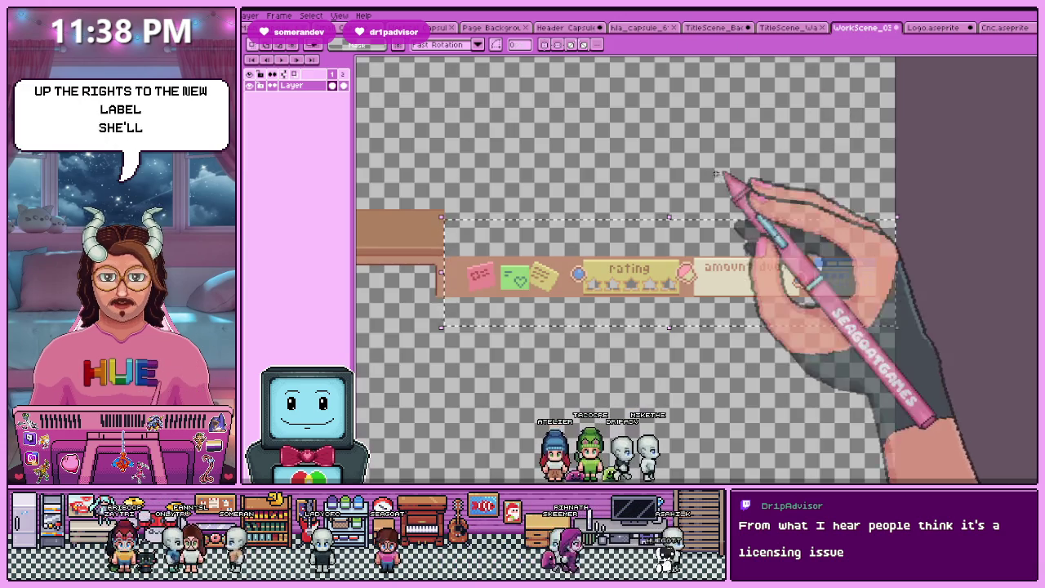
pyautogui.click(931, 28)
pyautogui.click(658, 28)
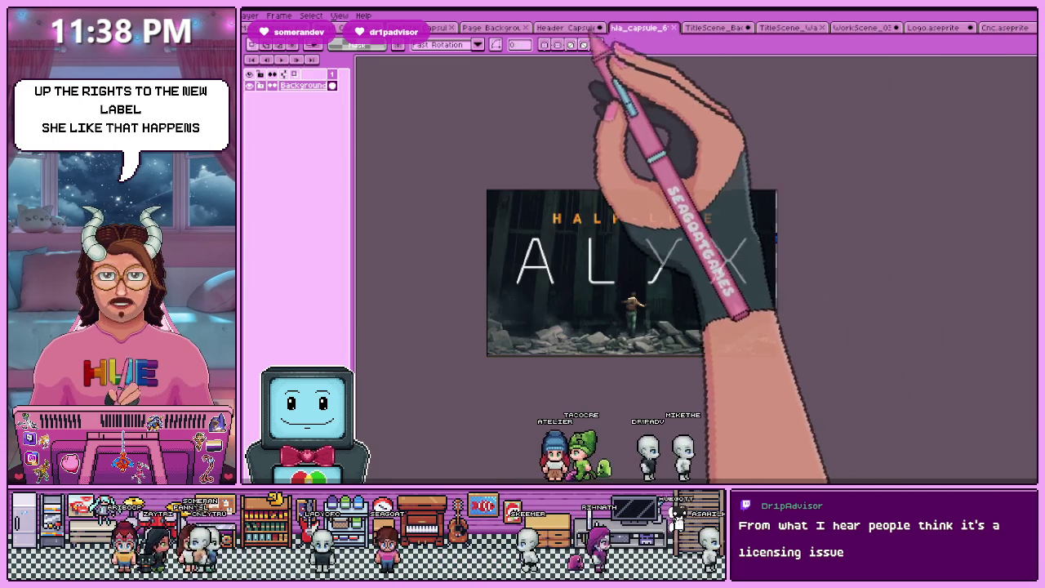
pyautogui.click(563, 28)
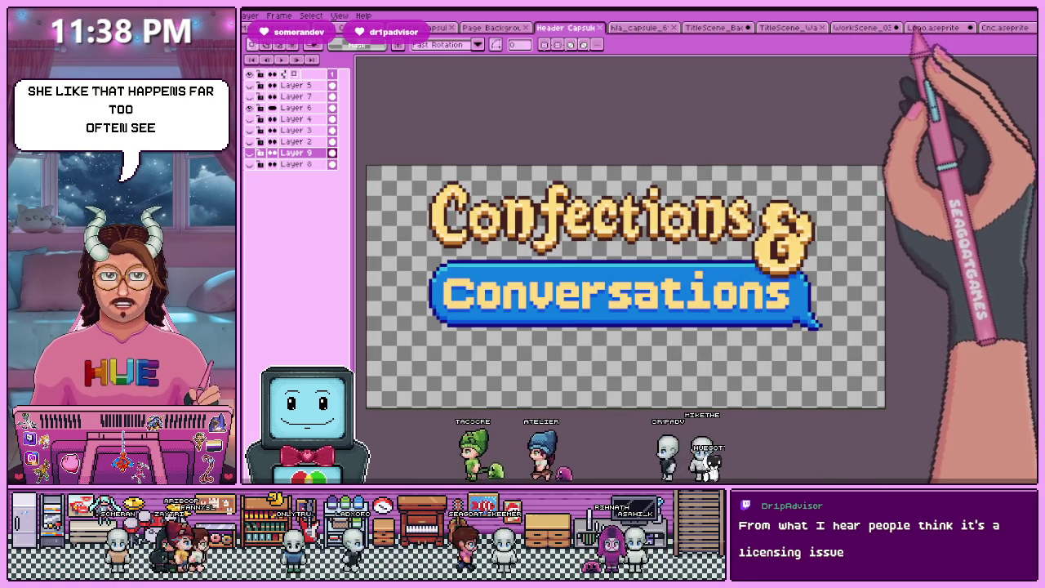
# Select all of the TitleScene_Wall striped image and paste it into Header Capsule as a new layer
pyautogui.click(864, 28)
pyautogui.click(790, 28)
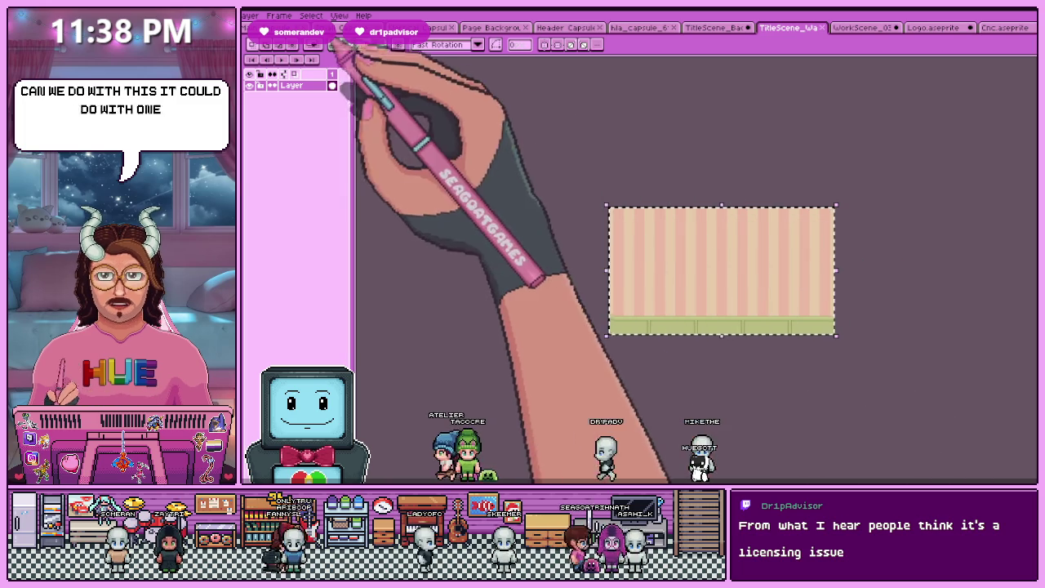
pyautogui.hotkey('ctrl', 'a')
pyautogui.scroll(-3, 544, 275)
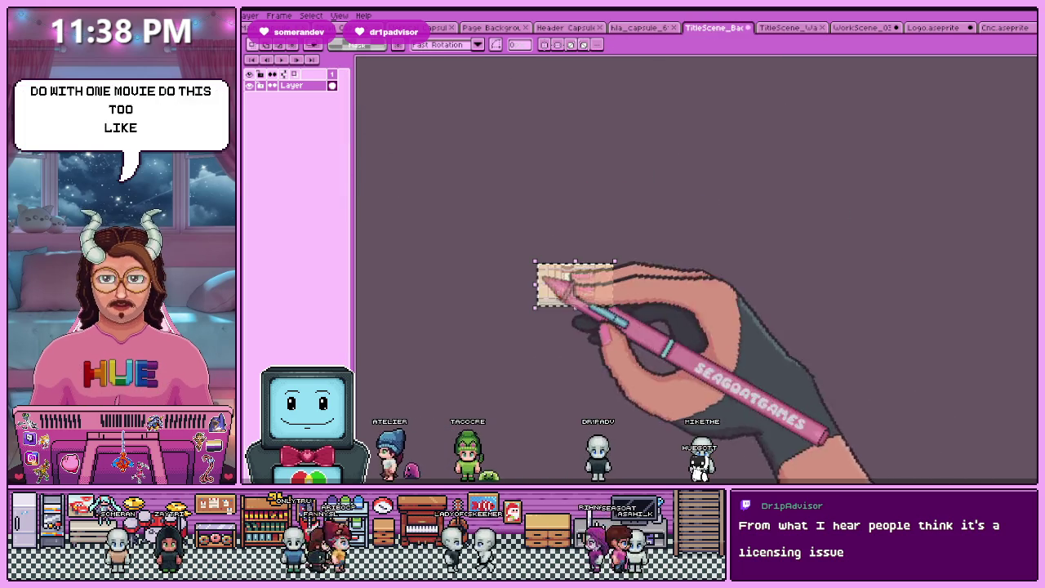
pyautogui.click(566, 28)
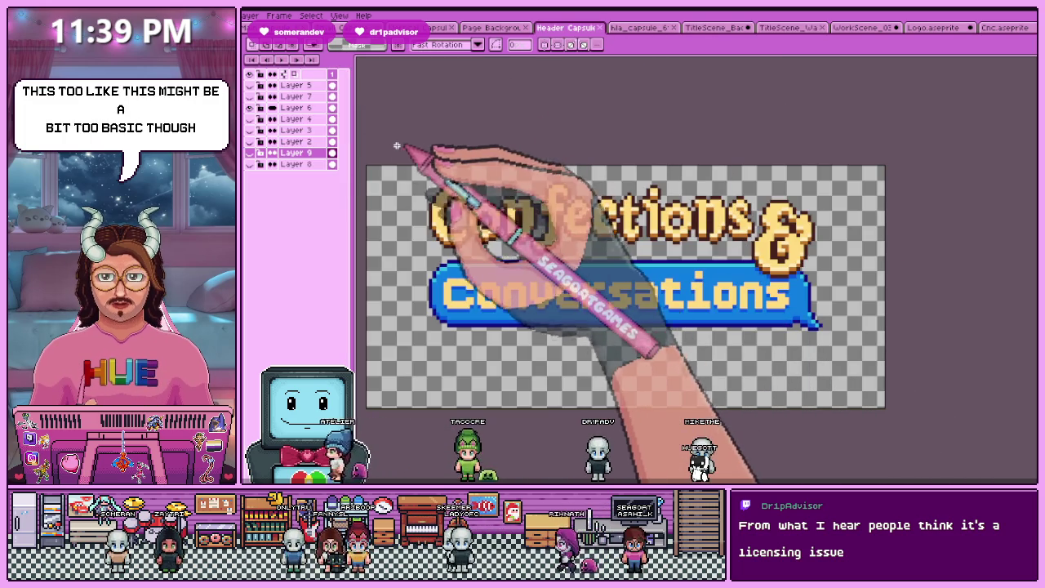
pyautogui.hotkey('ctrl', 'v')
# Undo the pasted stripes and go back to the TitleScene_Wall image
pyautogui.moveTo(390, 151); pyautogui.dragTo(390, 263)
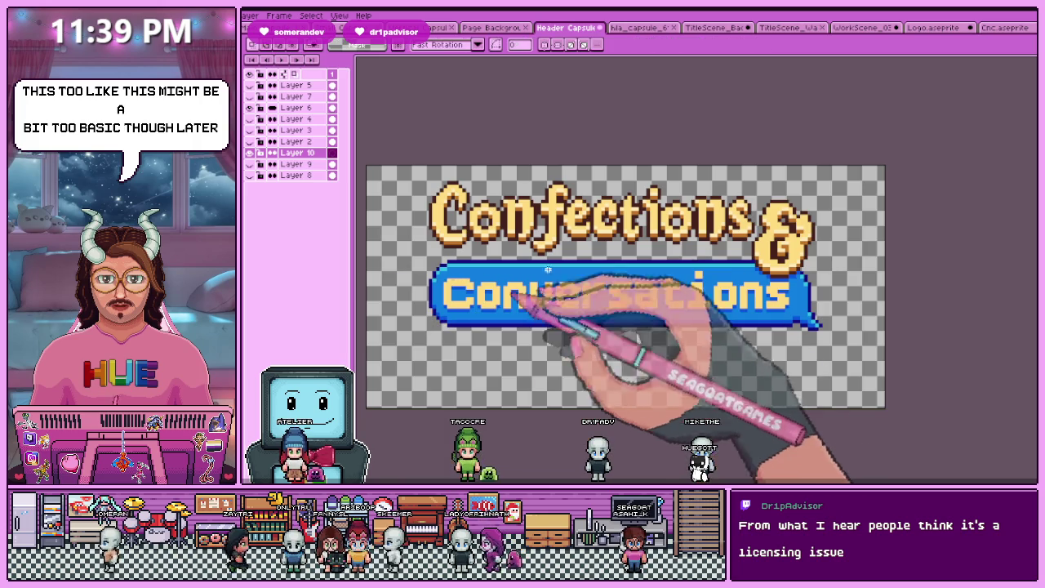
pyautogui.hotkey('ctrl', 'z')
pyautogui.click(863, 27)
pyautogui.click(788, 28)
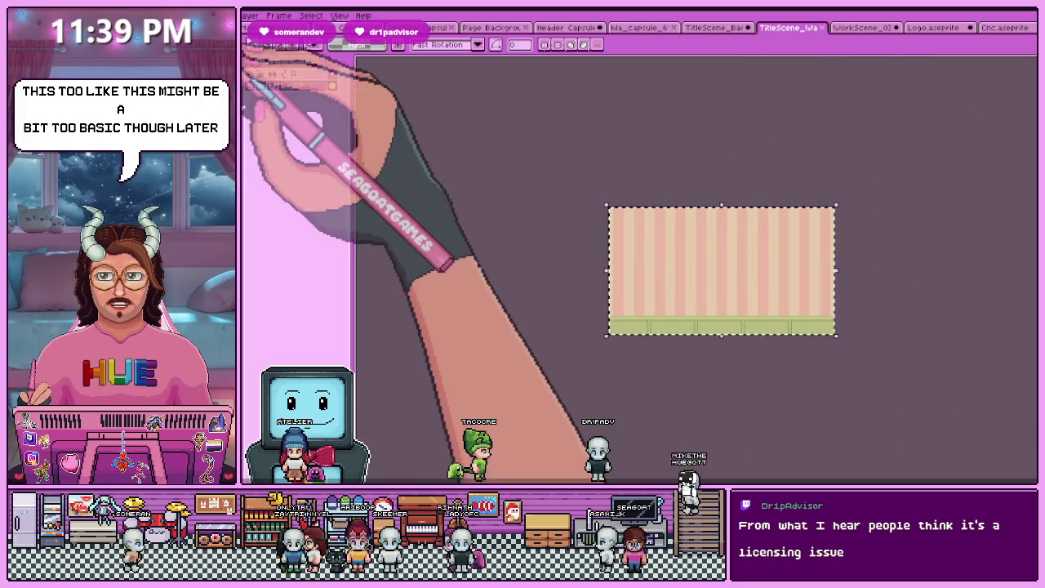
# Double the wall image to 200% (480×270) and paste it into Header Capsule
pyautogui.hotkey('ctrl', 'alt', 'i')
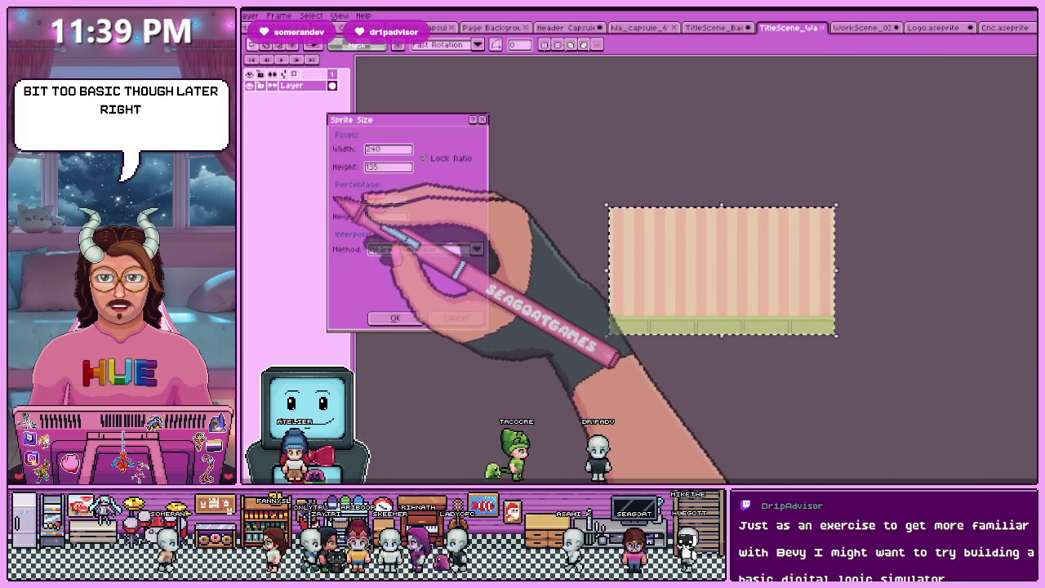
pyautogui.press('Return')
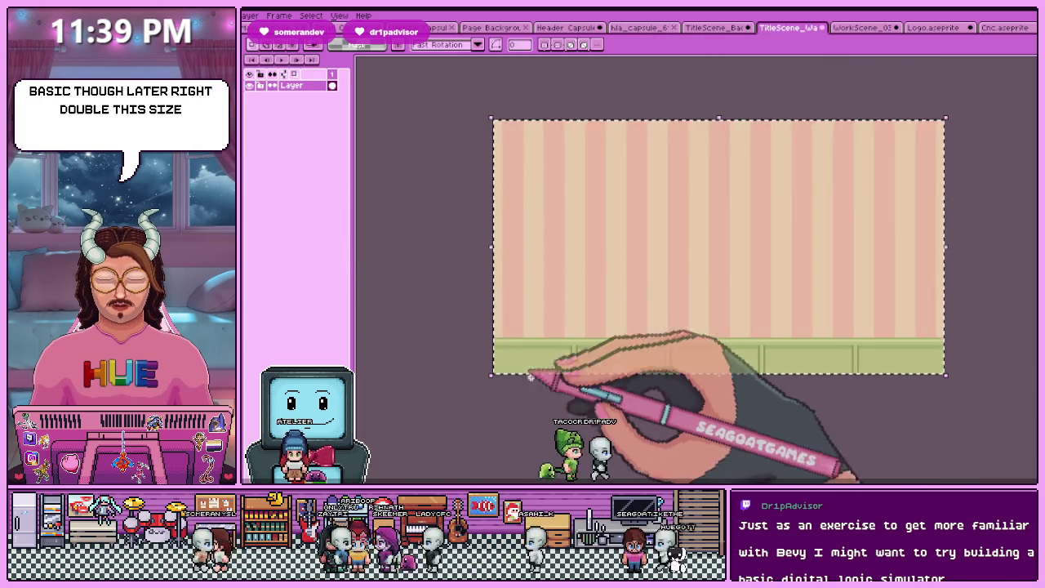
pyautogui.click(563, 28)
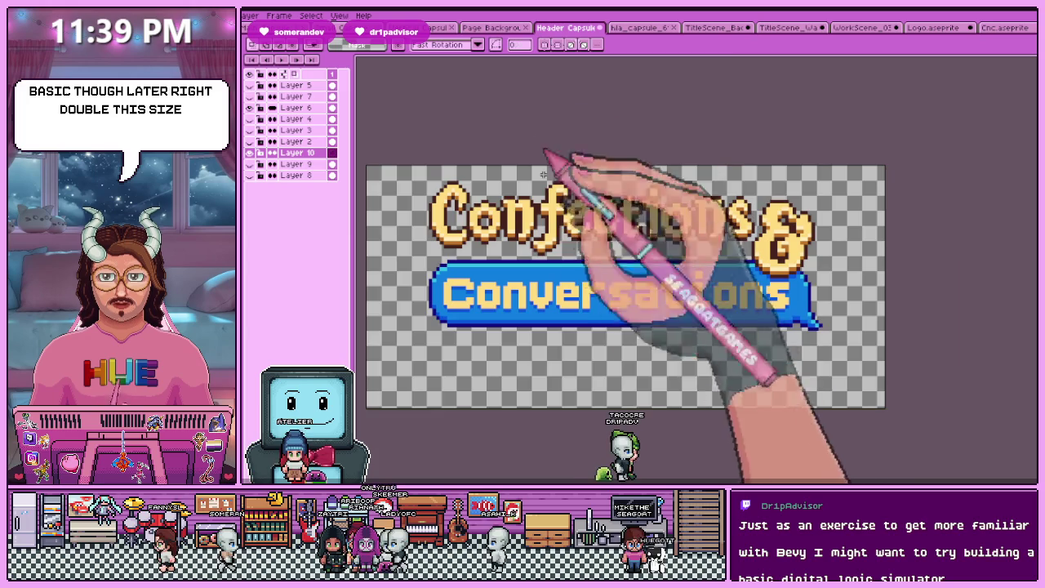
pyautogui.hotkey('ctrl', 'v')
# Position the pasted striped wallpaper flush with the canvas's left edge and drop it in place
pyautogui.moveTo(652, 352); pyautogui.dragTo(641, 352)
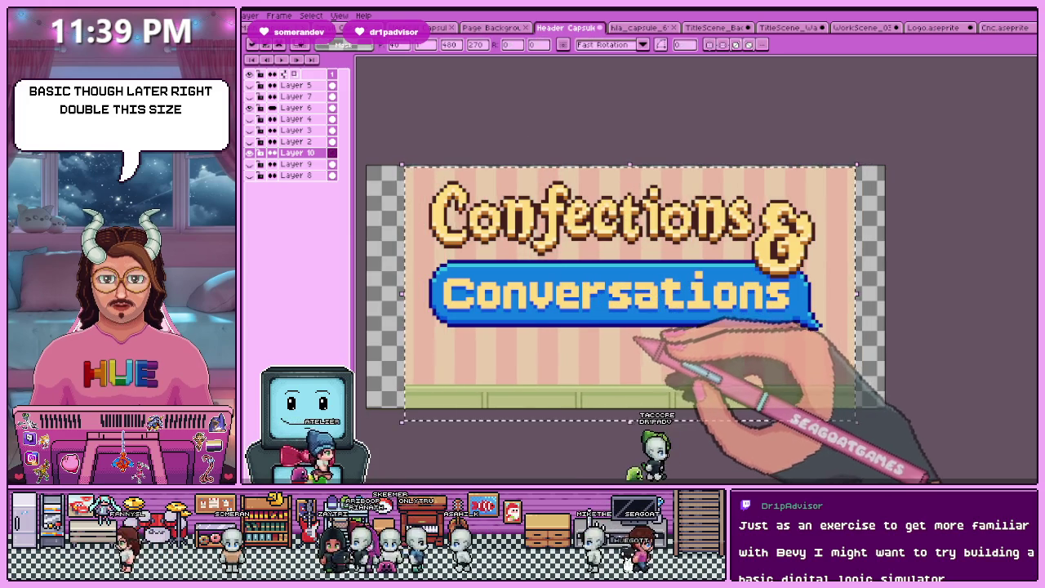
pyautogui.scroll(-1, 634, 341)
pyautogui.scroll(1, 641, 372)
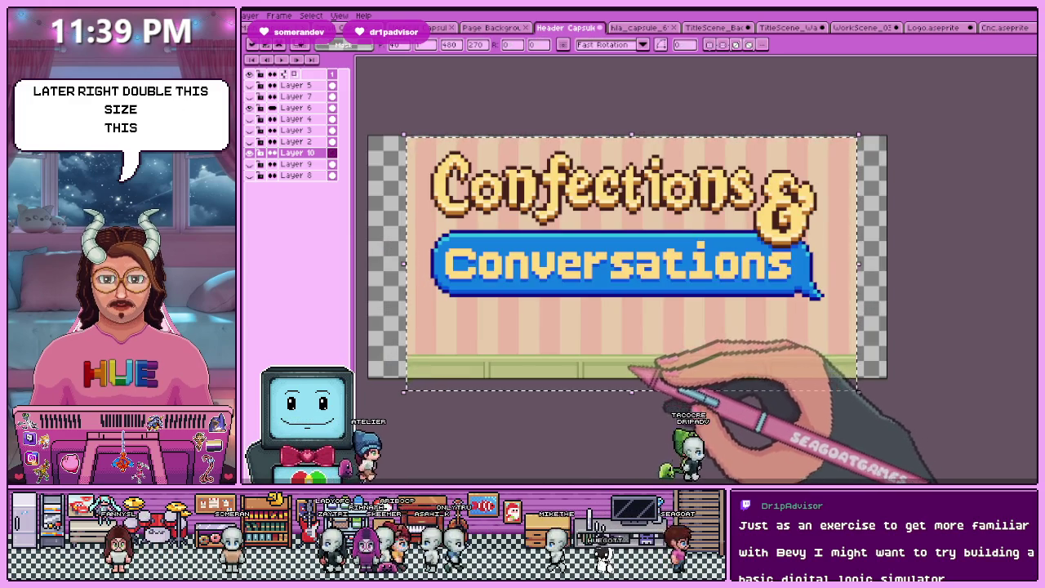
pyautogui.moveTo(630, 344); pyautogui.dragTo(596, 347)
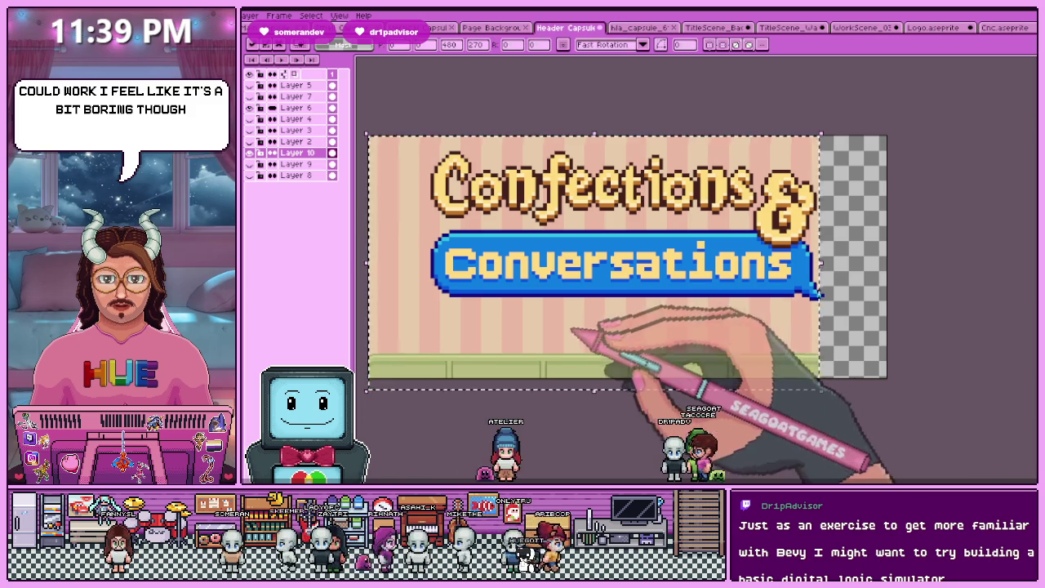
pyautogui.moveTo(601, 333); pyautogui.dragTo(941, 337)
pyautogui.scroll(1, 770, 350)
pyautogui.scroll(-2, 735, 366)
pyautogui.scroll(2, 711, 373)
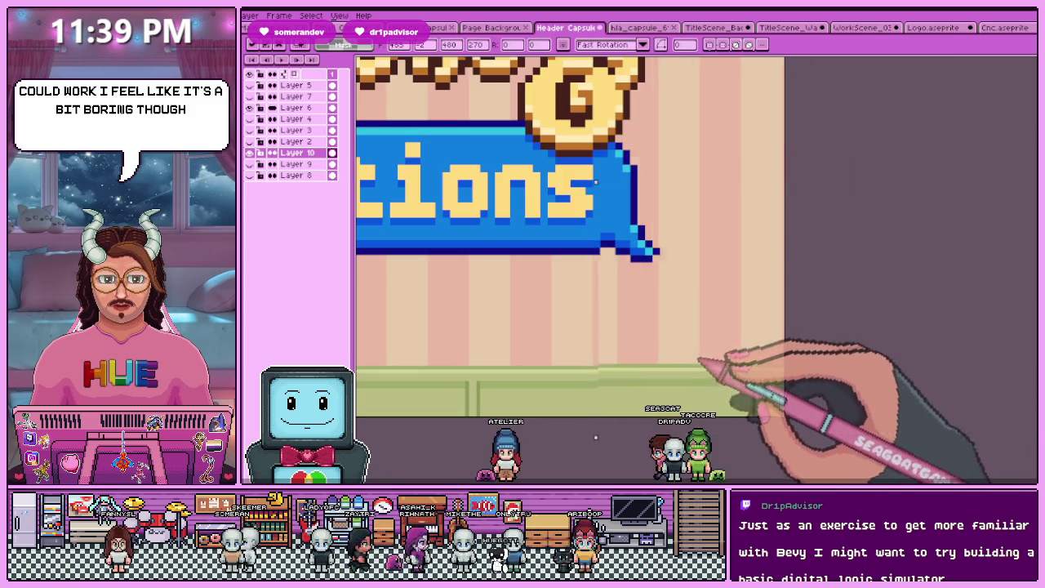
pyautogui.scroll(1, 776, 362)
pyautogui.moveTo(775, 362); pyautogui.dragTo(762, 366)
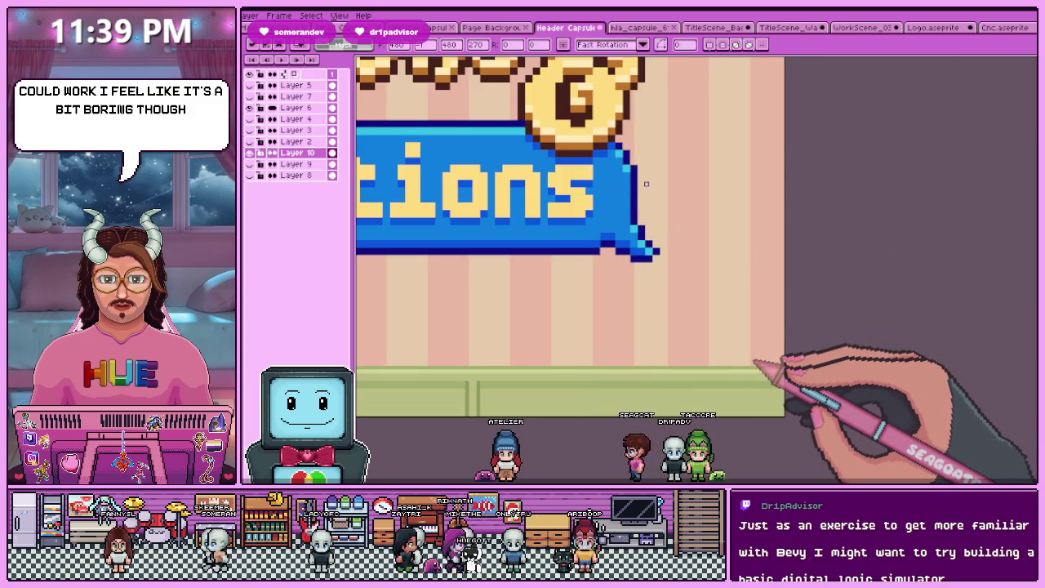
pyautogui.scroll(-2, 728, 373)
pyautogui.press('Return')
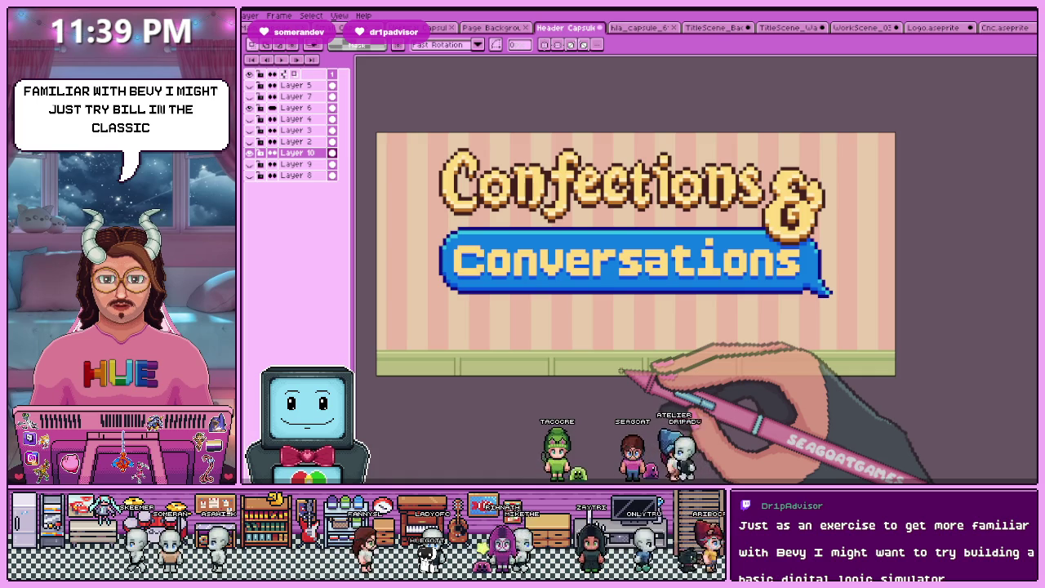
# Zoom in and out to check the wallpaper's edges behind the logo
pyautogui.scroll(-4, 620, 370)
pyautogui.scroll(2, 655, 272)
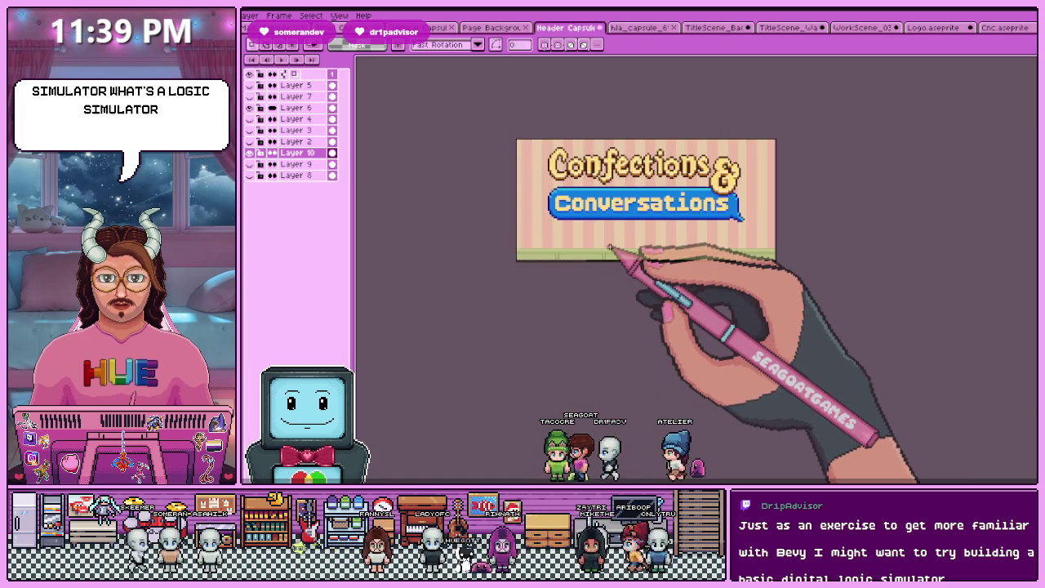
pyautogui.scroll(-1, 608, 237)
pyautogui.scroll(1, 637, 225)
pyautogui.scroll(1, 646, 233)
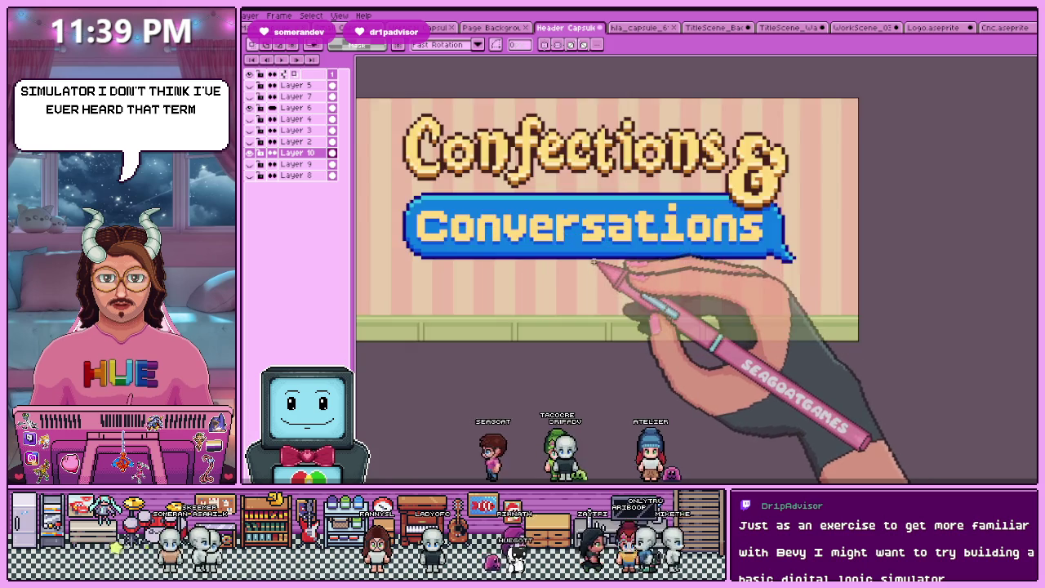
pyautogui.scroll(-2, 572, 261)
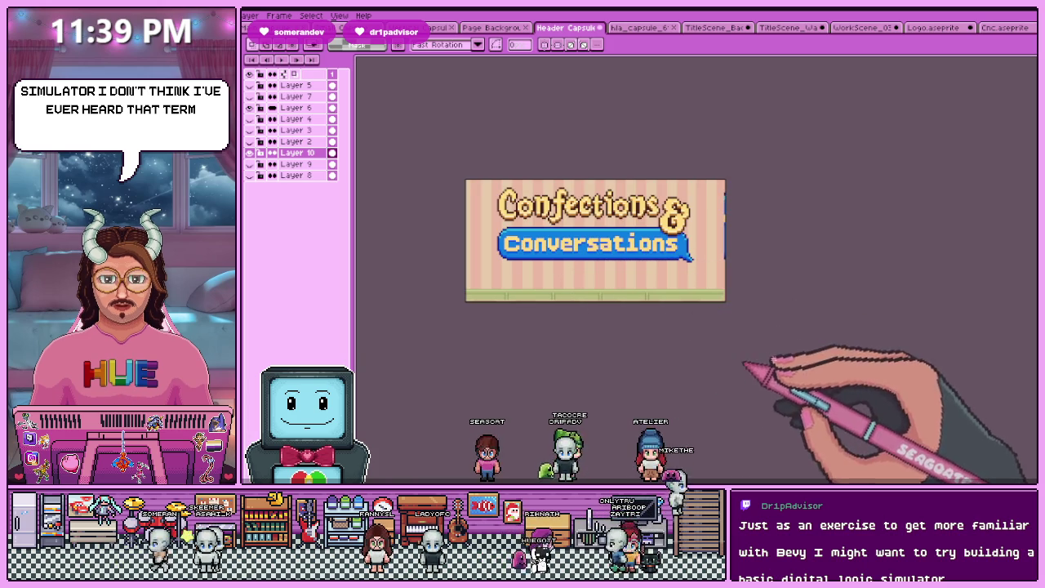
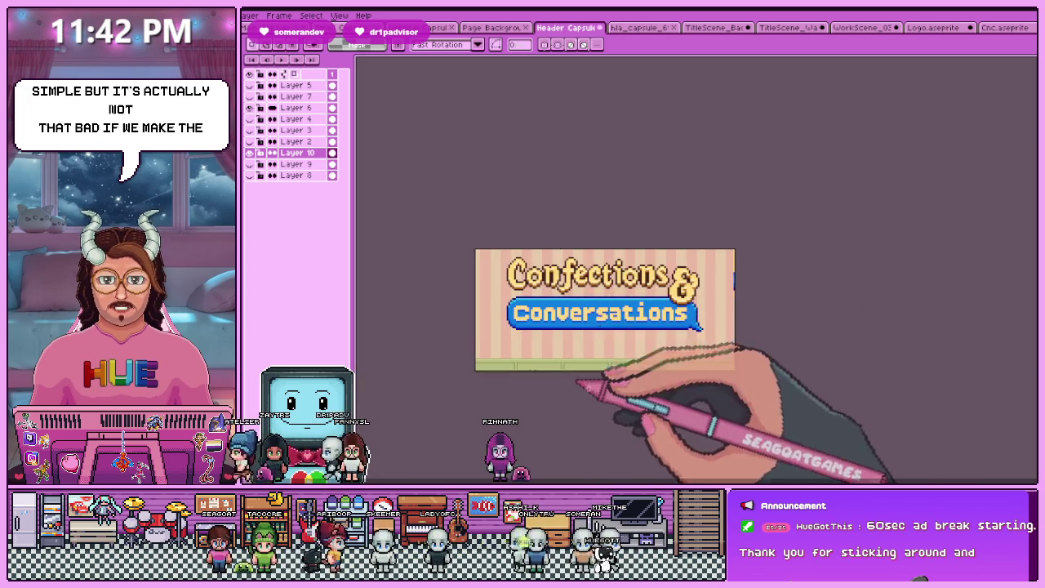
# Hide Layer 6's large title lettering in the header capsule
pyautogui.scroll(1, 574, 361)
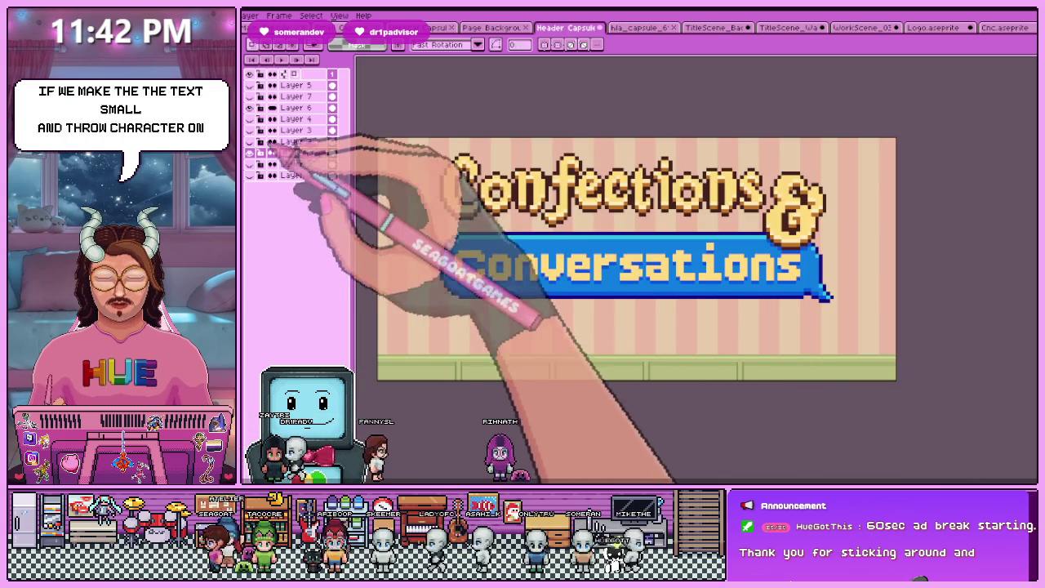
pyautogui.click(250, 108)
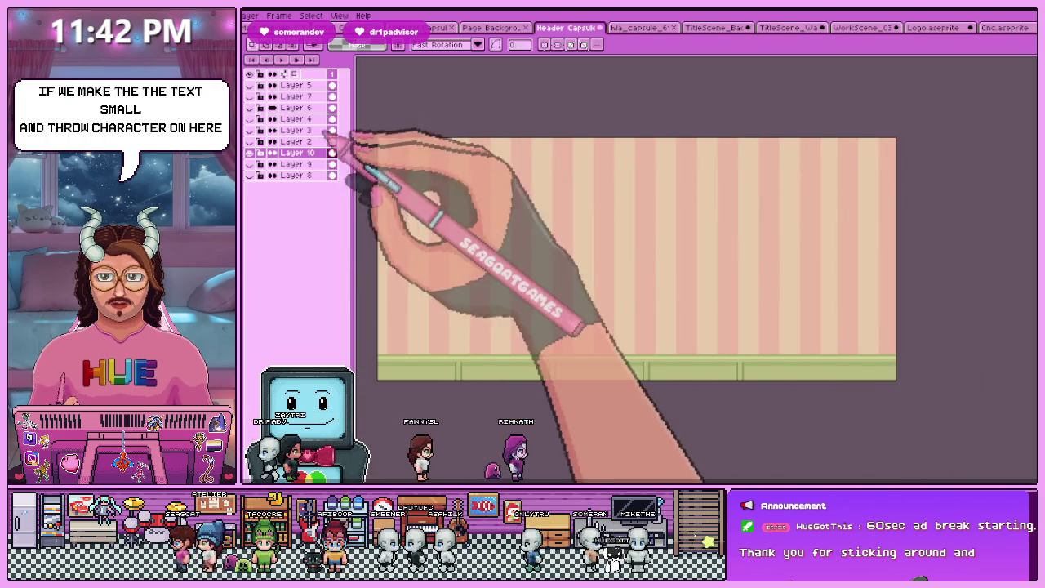
pyautogui.click(250, 107)
pyautogui.scroll(2, 531, 230)
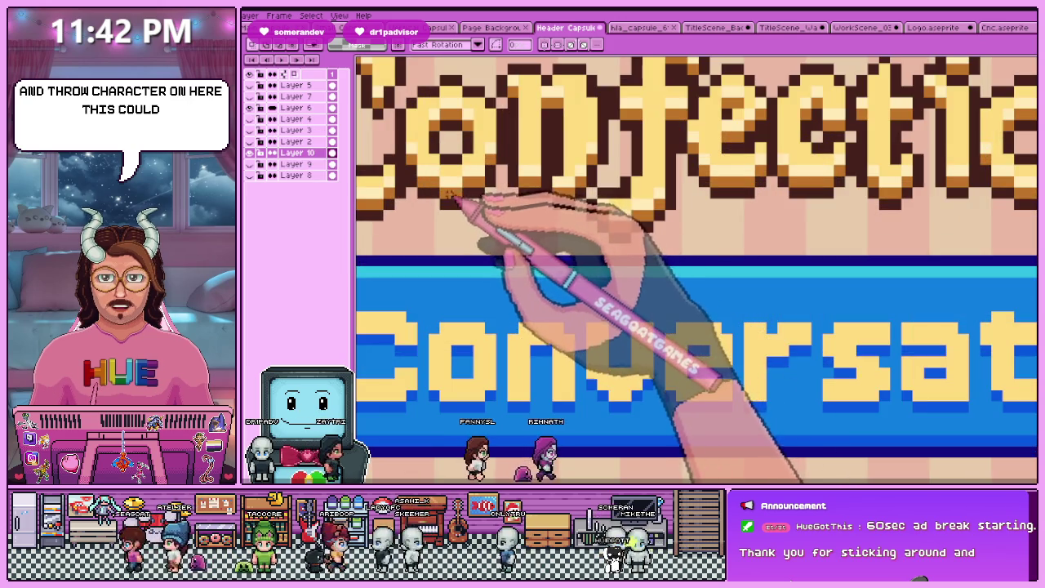
pyautogui.scroll(1, 467, 212)
pyautogui.scroll(-3, 525, 226)
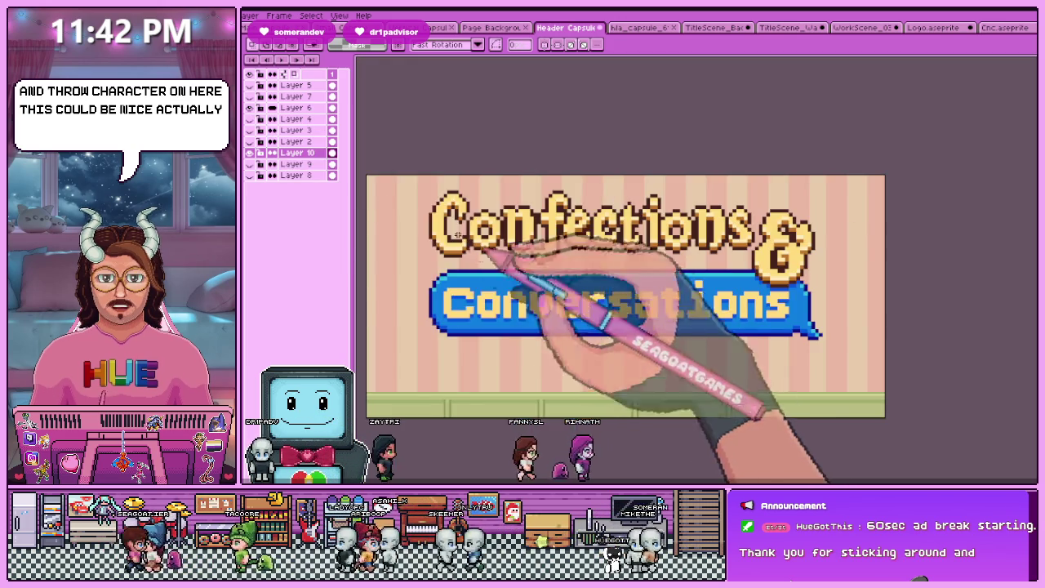
pyautogui.click(272, 108)
# Switch through the WorkScene_03 and Logo documents to the Cnc.aseprite logo file
pyautogui.click(862, 27)
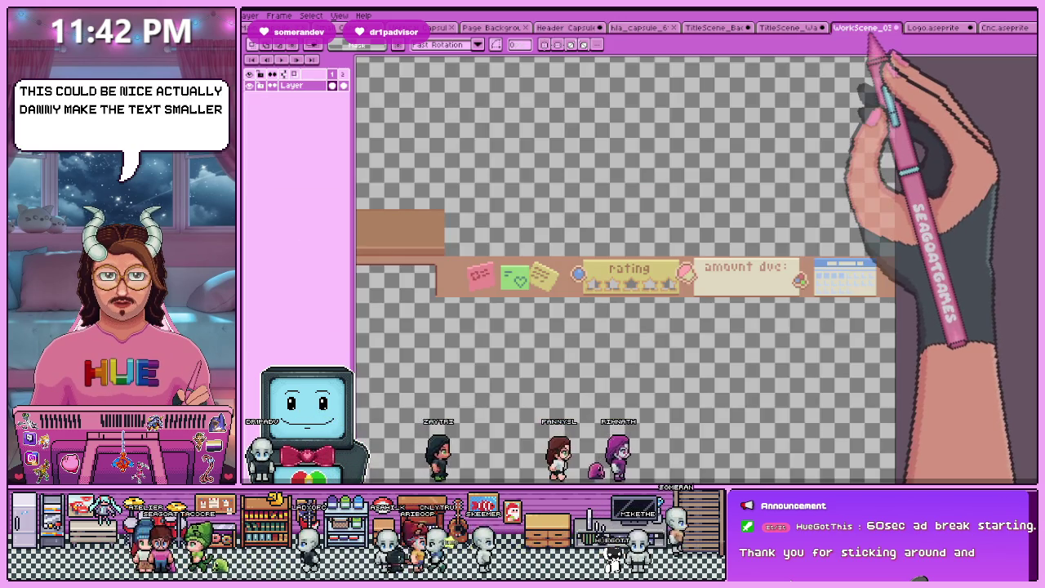
pyautogui.click(934, 27)
pyautogui.click(1005, 27)
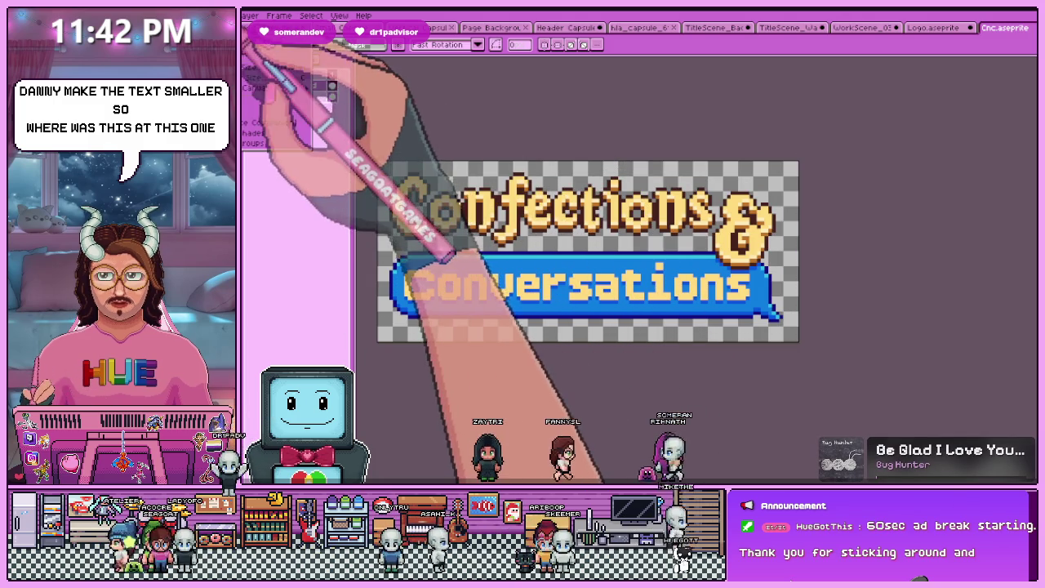
# Shrink the Cnc logo sprite to 50% size
pyautogui.hotkey('ctrl', 'alt', 'i')
pyautogui.click(386, 199)
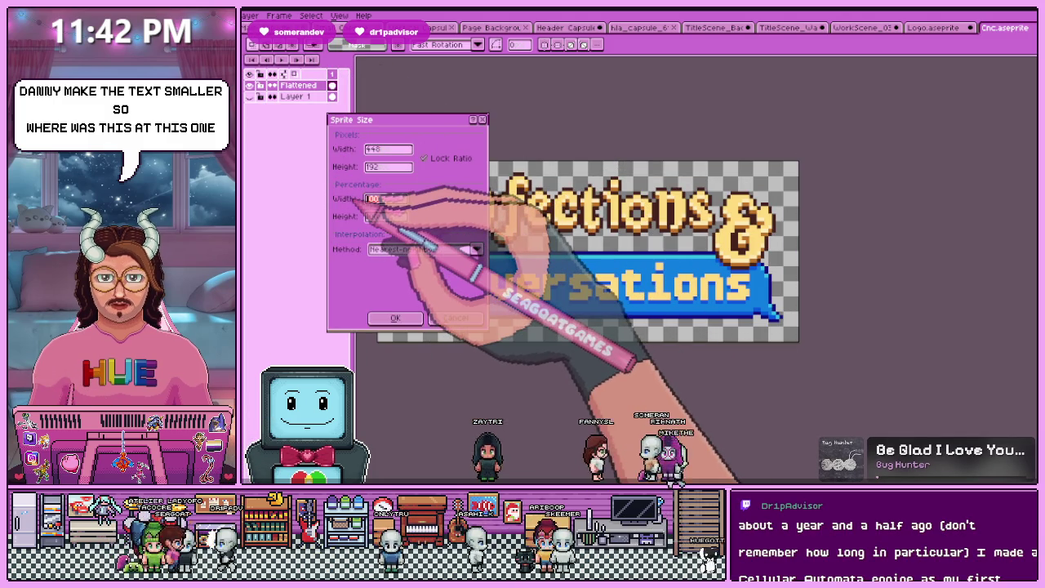
pyautogui.write('50')
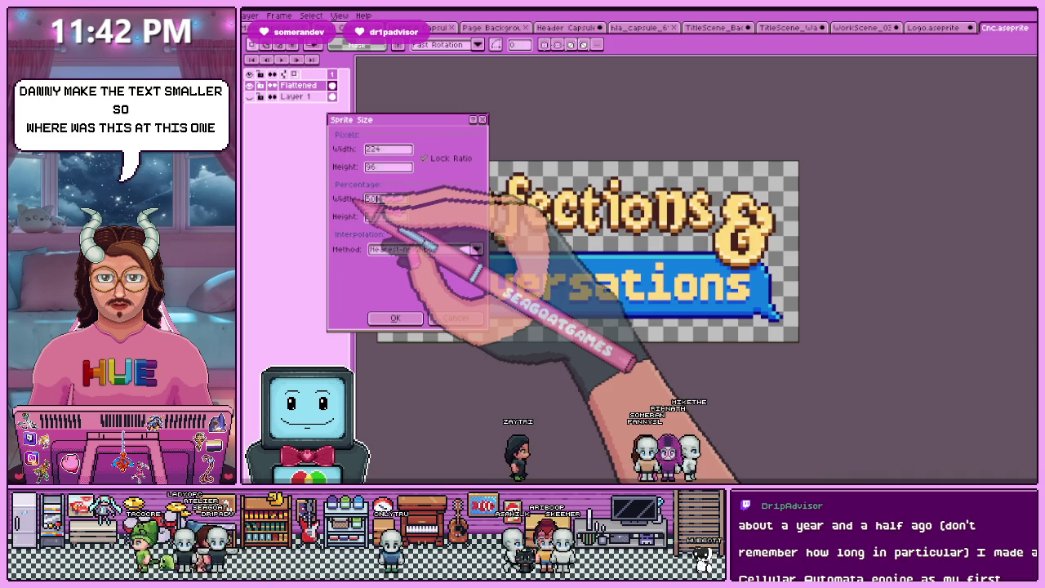
pyautogui.press('Return')
# Paste the logo into the Header Capsule's top-left corner and commit it
pyautogui.scroll(2, 601, 251)
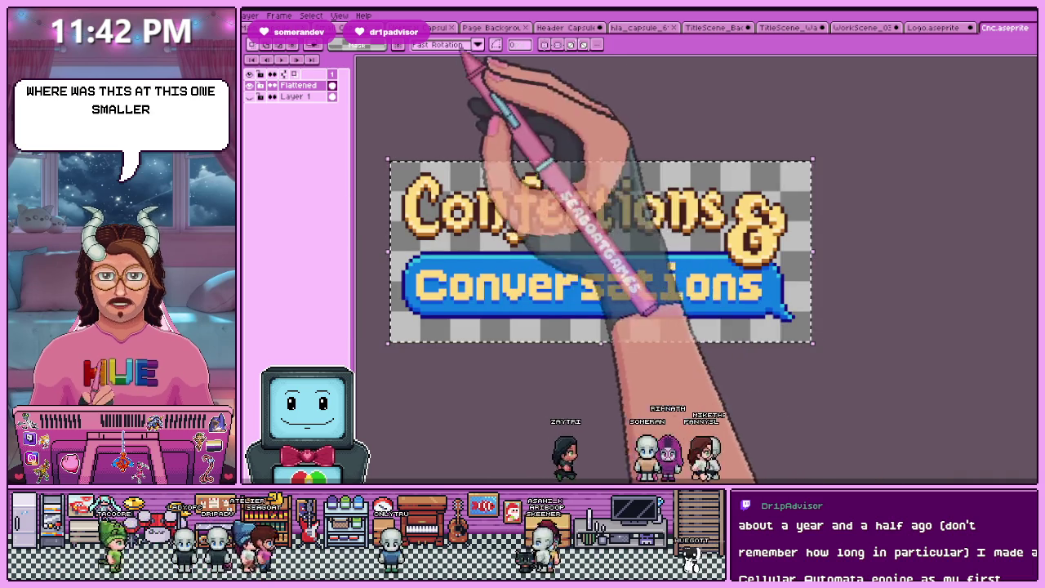
pyautogui.click(566, 26)
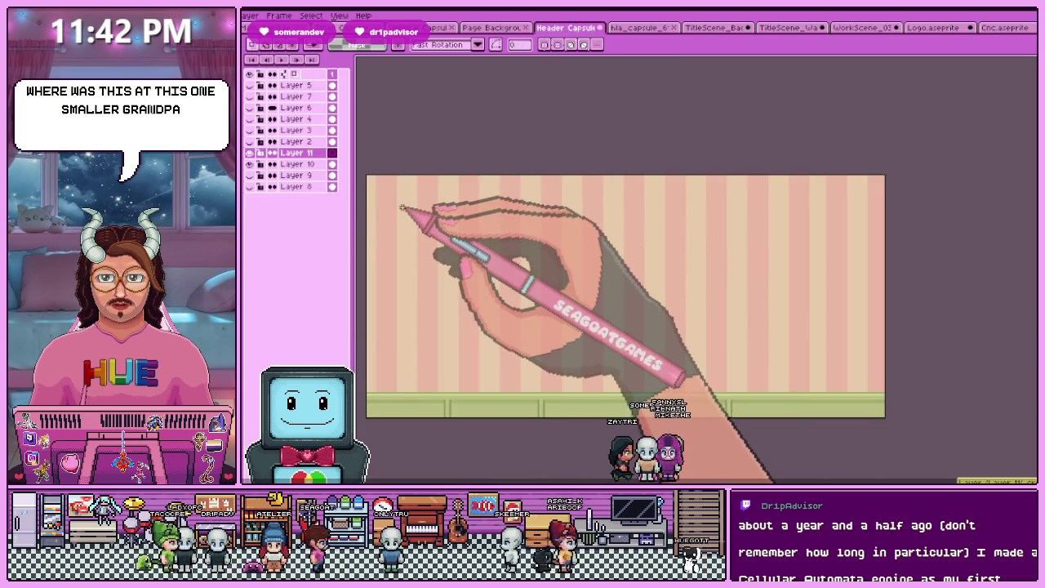
pyautogui.hotkey('ctrl', 'v')
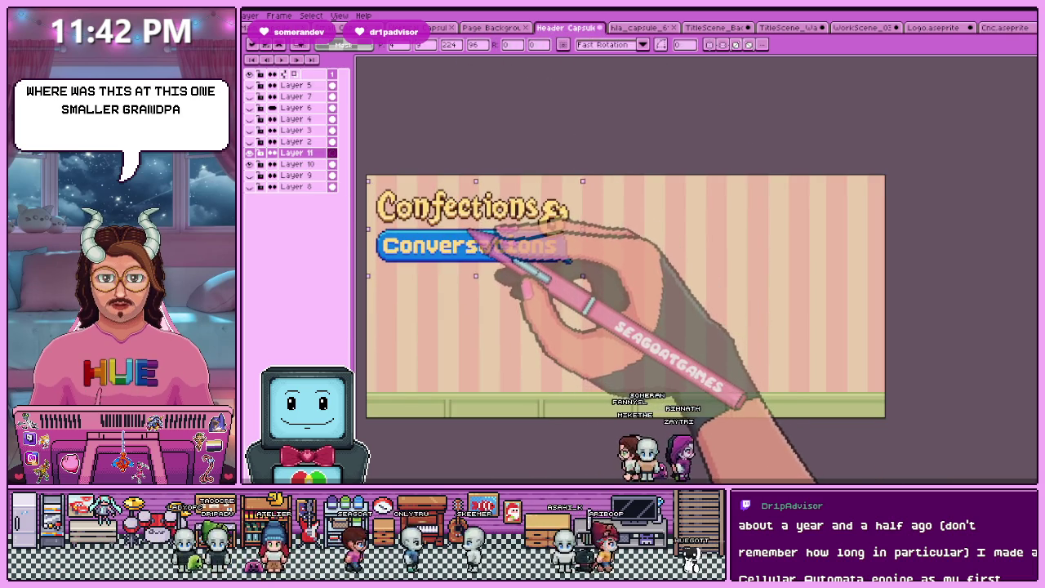
pyautogui.press('Return')
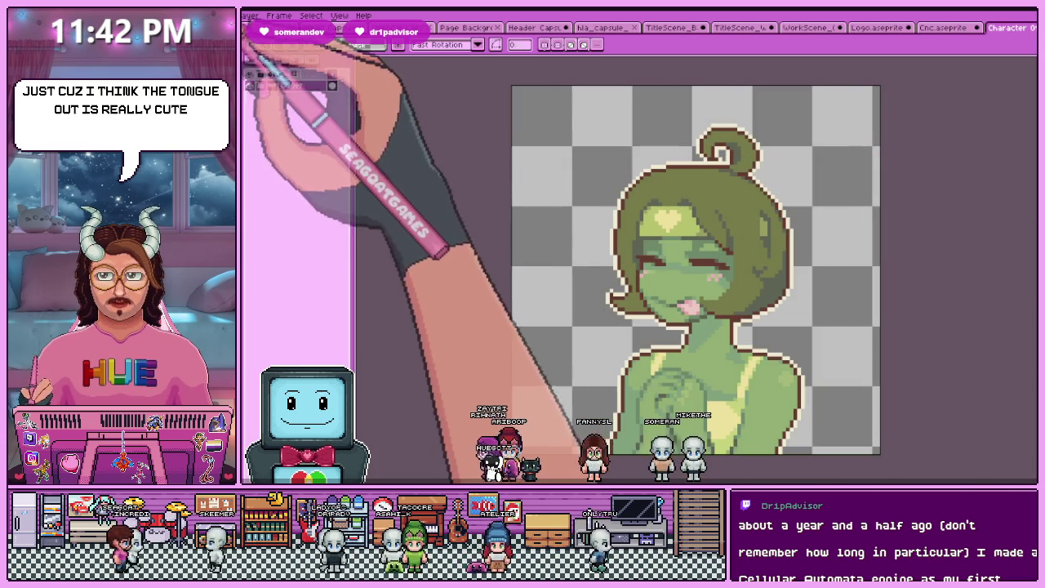
# Copy the green character into the Header Capsule, then undo the too-small paste
pyautogui.click(250, 16)
pyautogui.hotkey('ctrl', 'c')
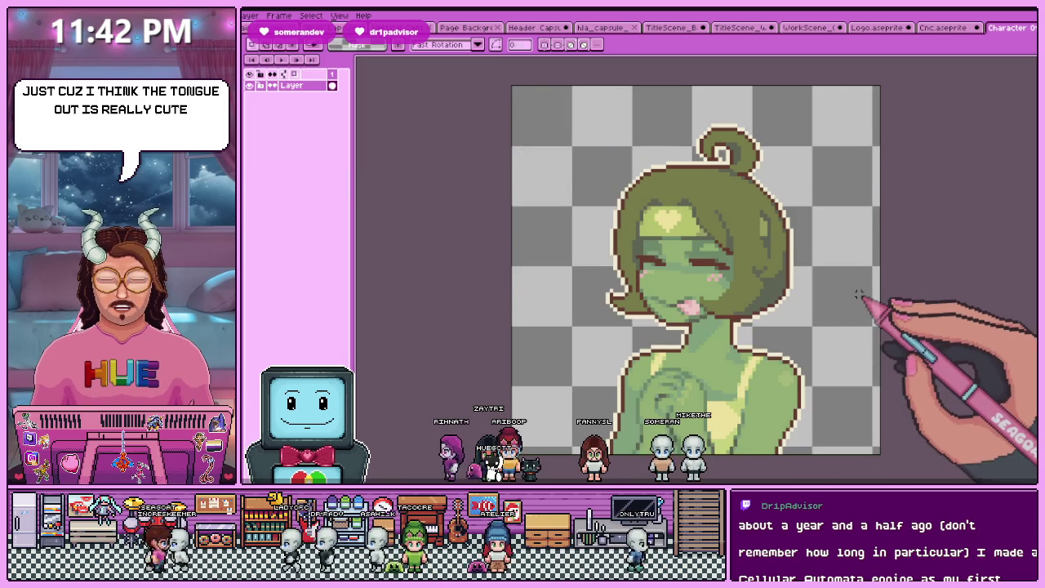
pyautogui.click(535, 27)
pyautogui.hotkey('ctrl', 'v')
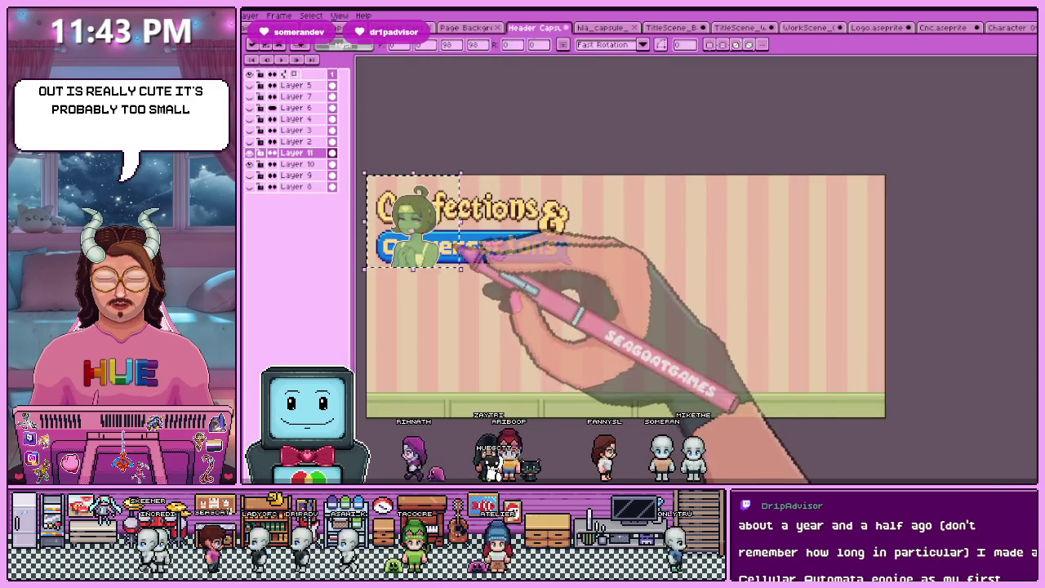
pyautogui.hotkey('ctrl', 'z')
# Resize the green character's sprite to 200%
pyautogui.click(1009, 27)
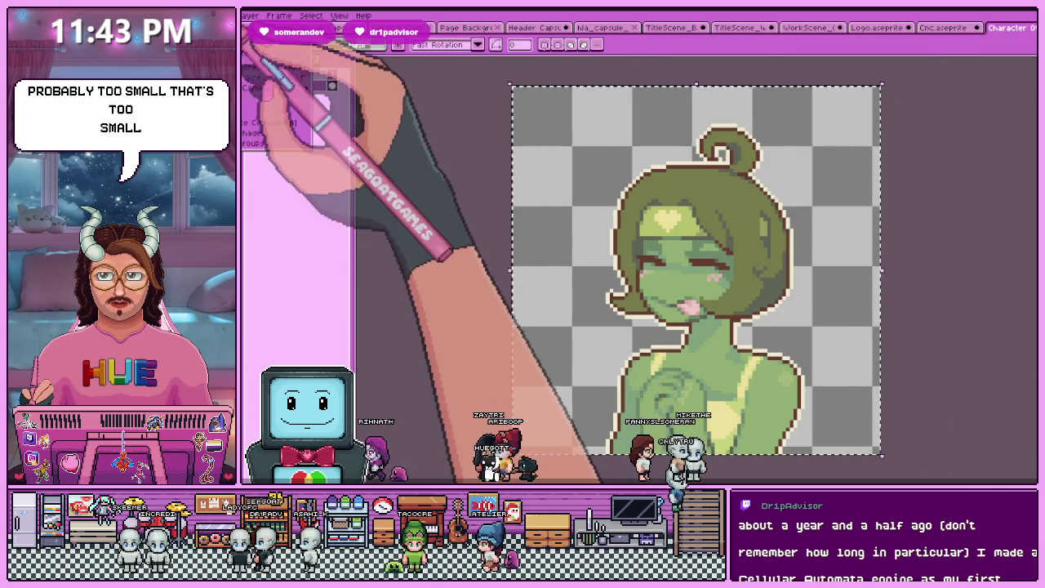
pyautogui.hotkey('ctrl', 'alt', 'i')
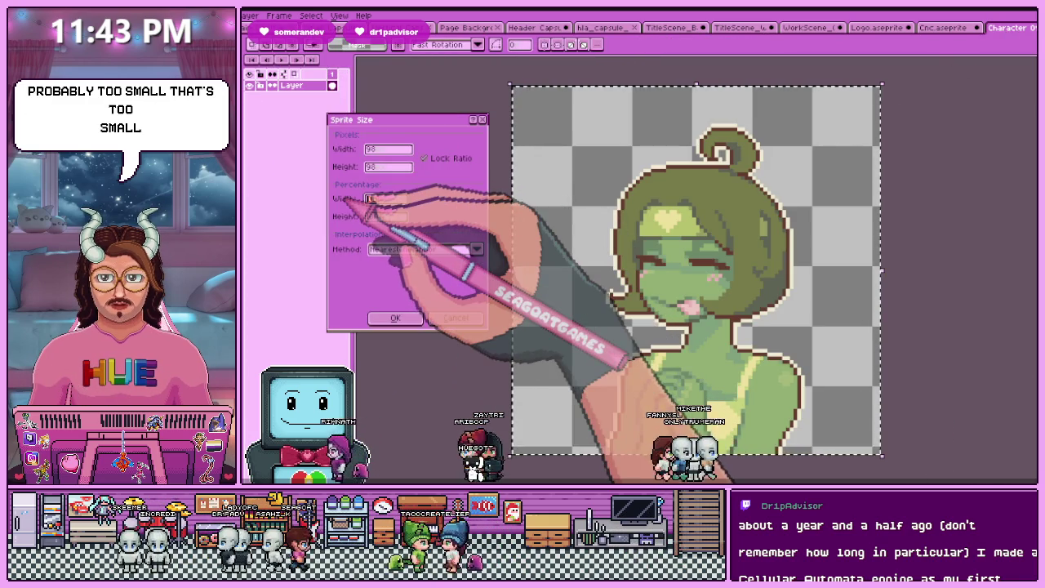
pyautogui.press('Return')
pyautogui.scroll(-5, 357, 196)
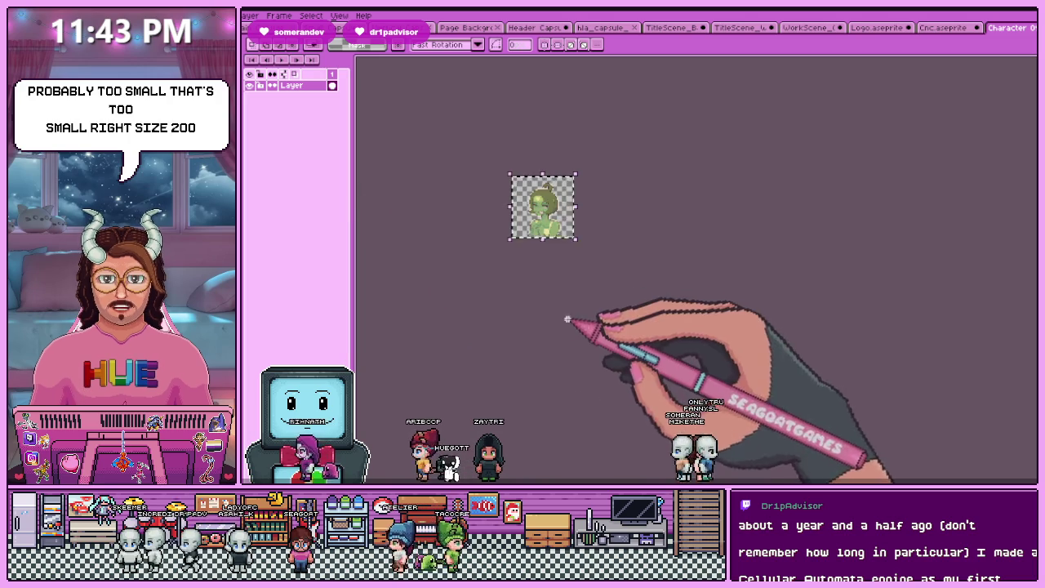
# Paste the enlarged green character right of the logo, lower it onto the counter and commit
pyautogui.click(537, 28)
pyautogui.hotkey('ctrl', 'v')
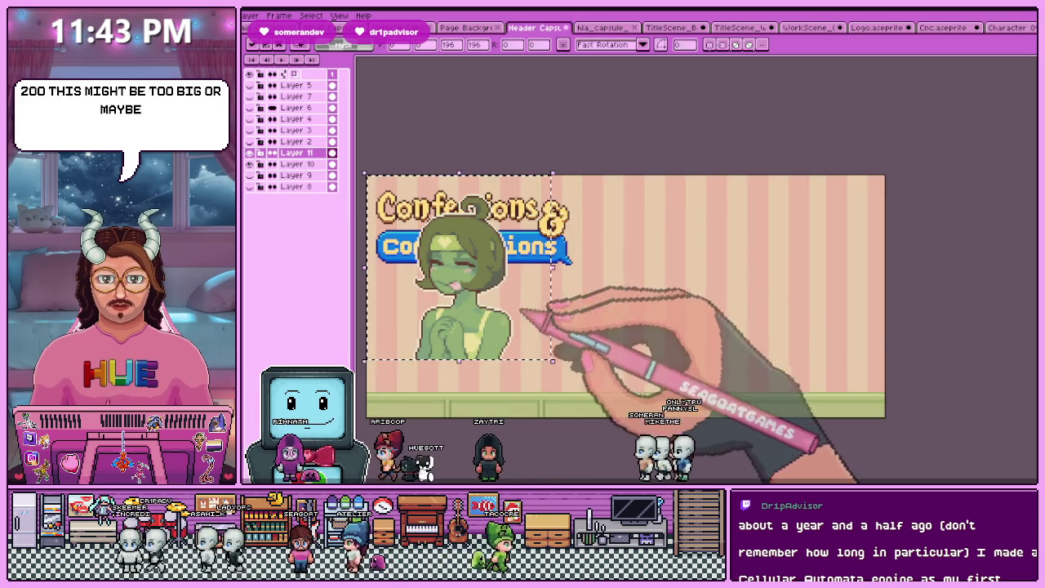
pyautogui.moveTo(489, 294); pyautogui.dragTo(653, 326)
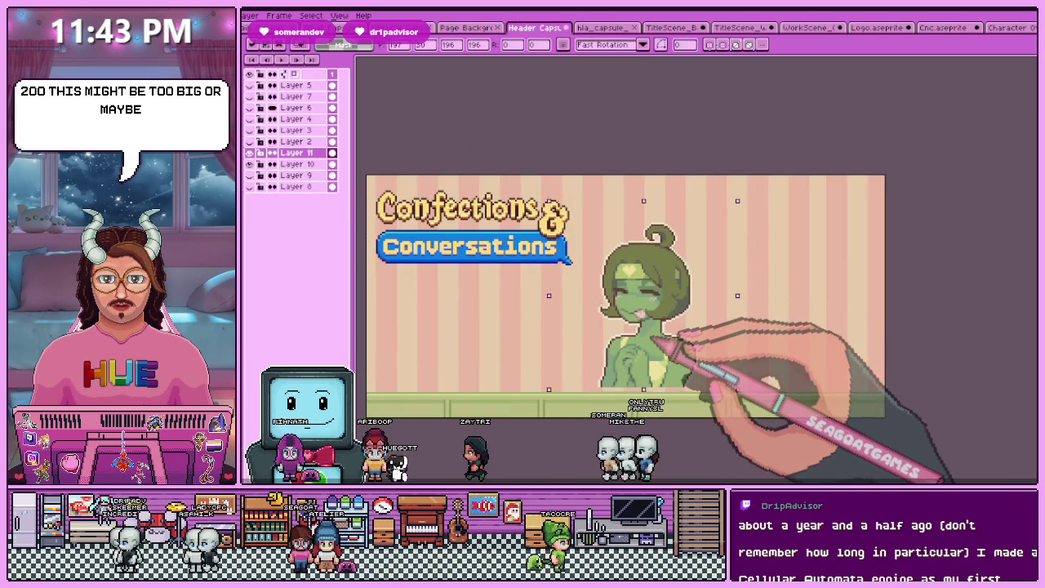
pyautogui.scroll(-2, 620, 351)
pyautogui.scroll(2, 642, 350)
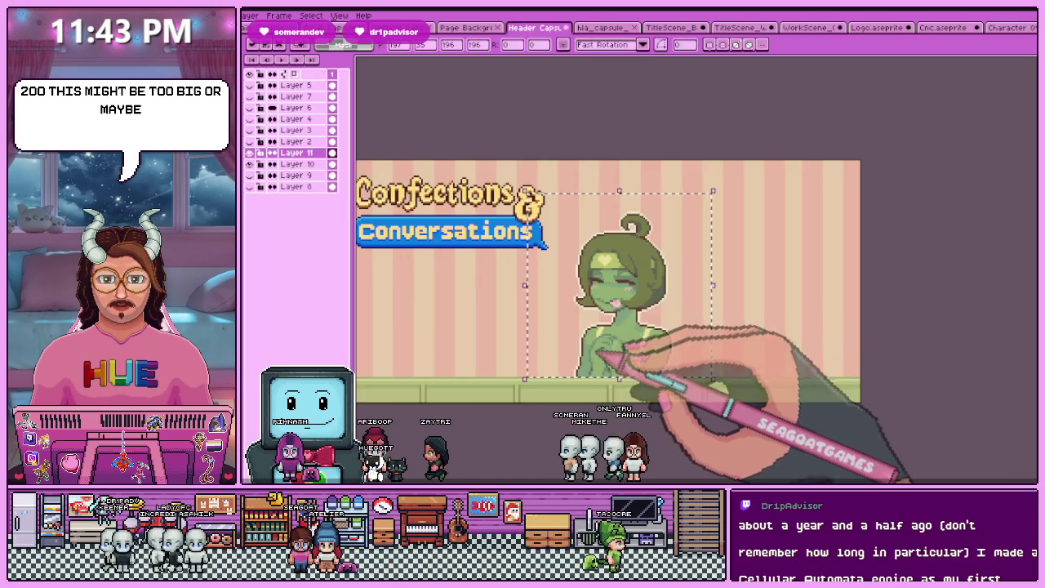
pyautogui.scroll(-4, 629, 351)
pyautogui.scroll(2, 613, 349)
pyautogui.moveTo(608, 345); pyautogui.dragTo(609, 353)
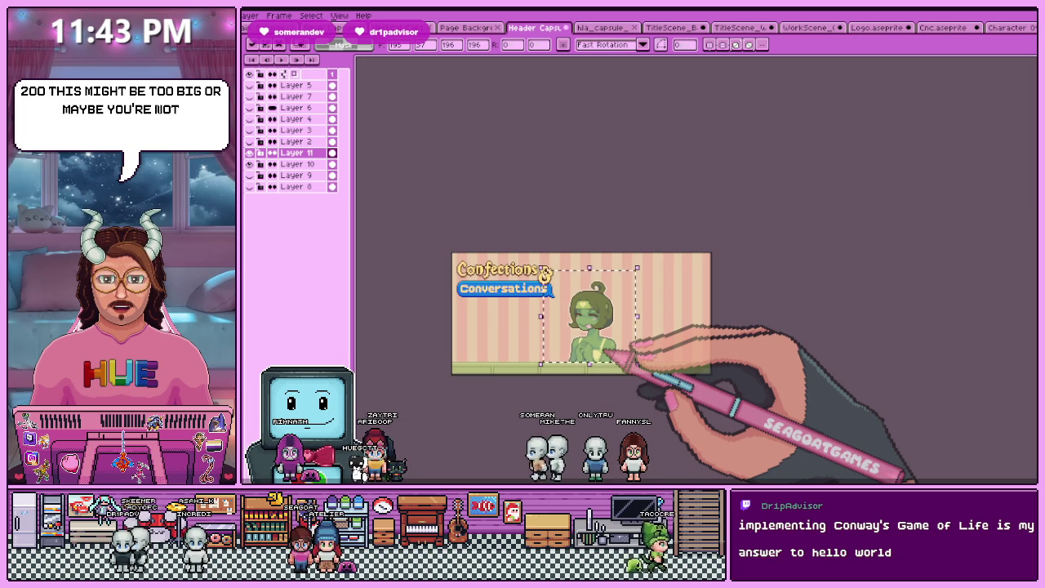
pyautogui.scroll(2, 624, 354)
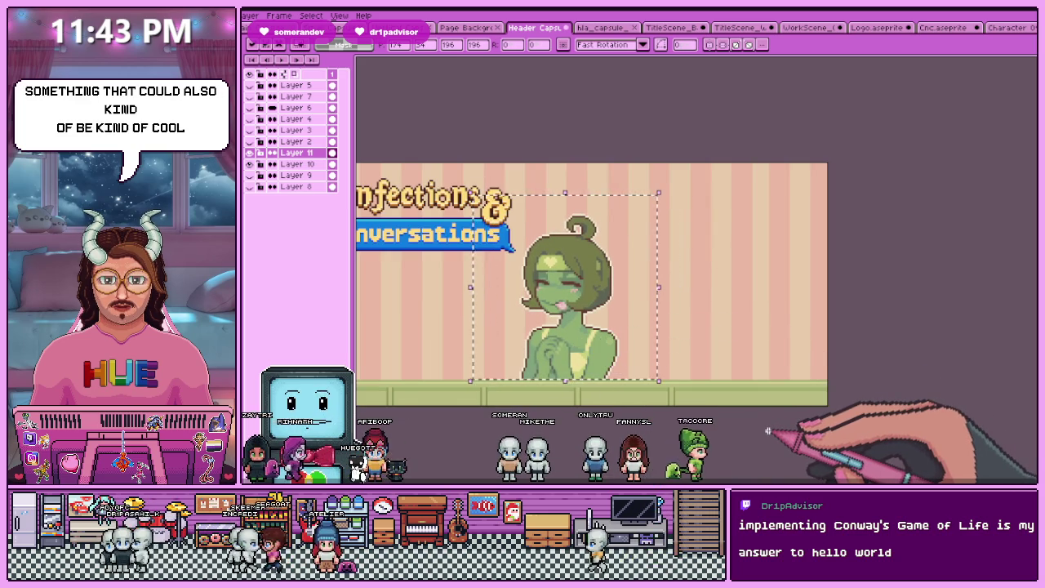
pyautogui.click(759, 423)
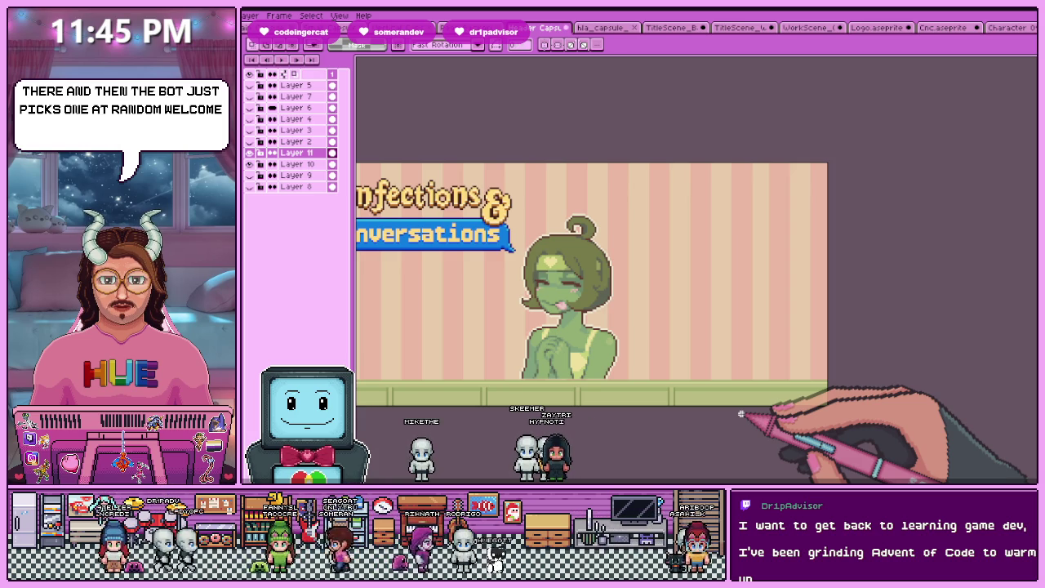
pyautogui.scroll(-3, 737, 406)
pyautogui.scroll(3, 658, 355)
pyautogui.scroll(-3, 677, 354)
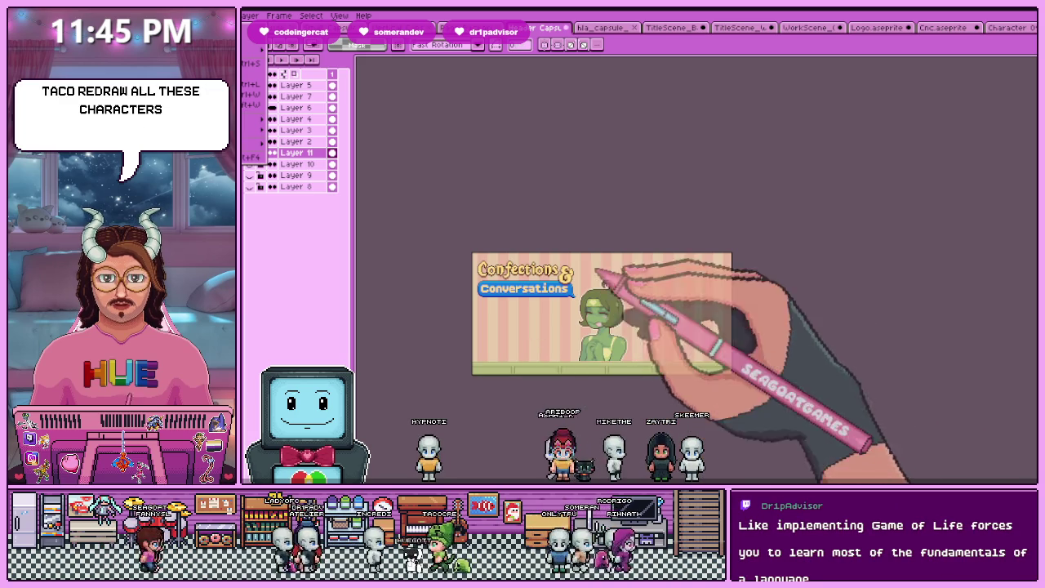
# Enlarge the blonde MILK character sprite to match the green character's size
pyautogui.hotkey('ctrl', 'shift', 'Tab')
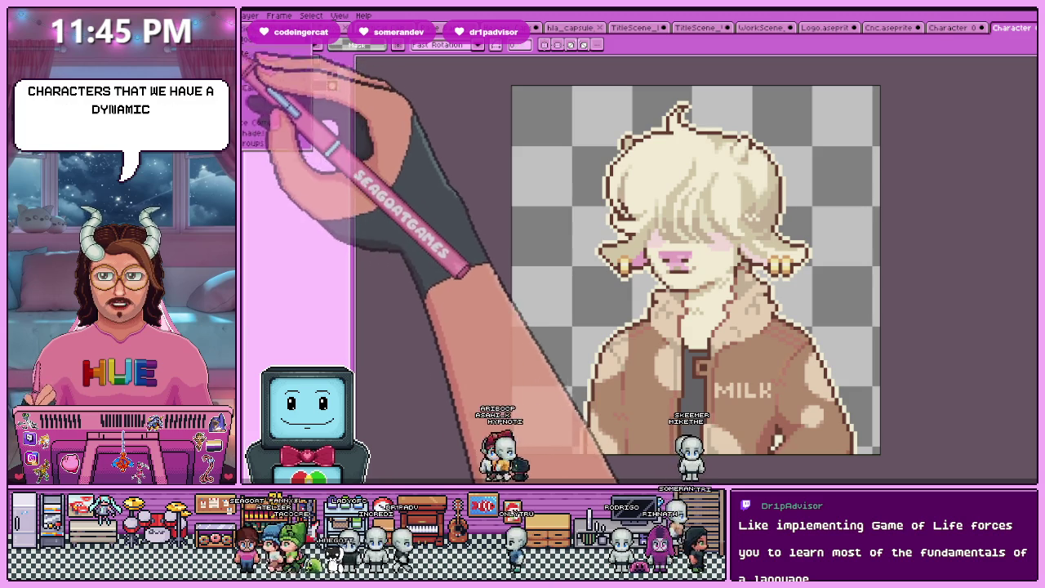
pyautogui.hotkey('alt', 'e')
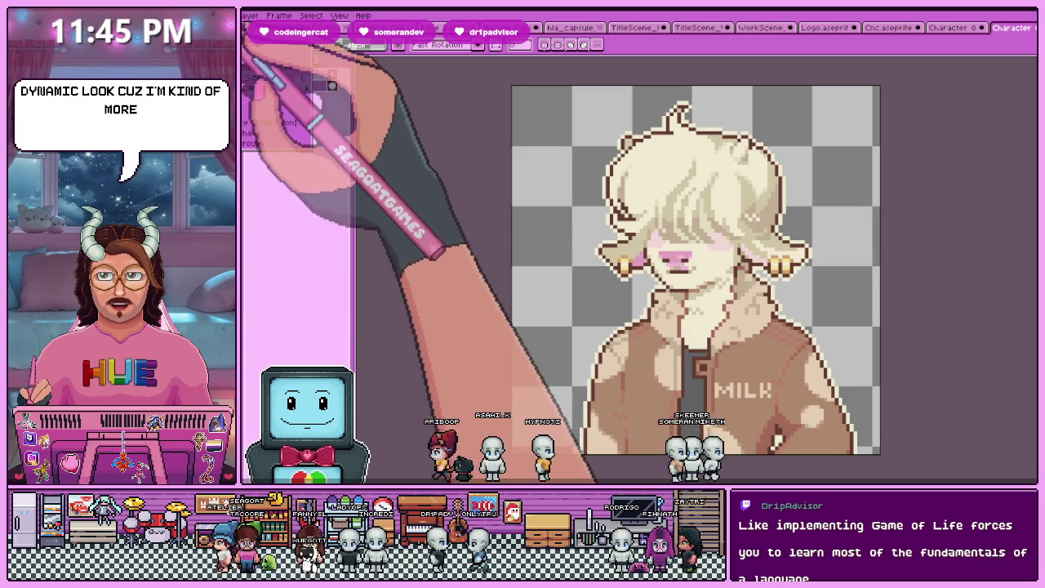
pyautogui.hotkey('ctrl', 'alt', 'i')
pyautogui.write('196')
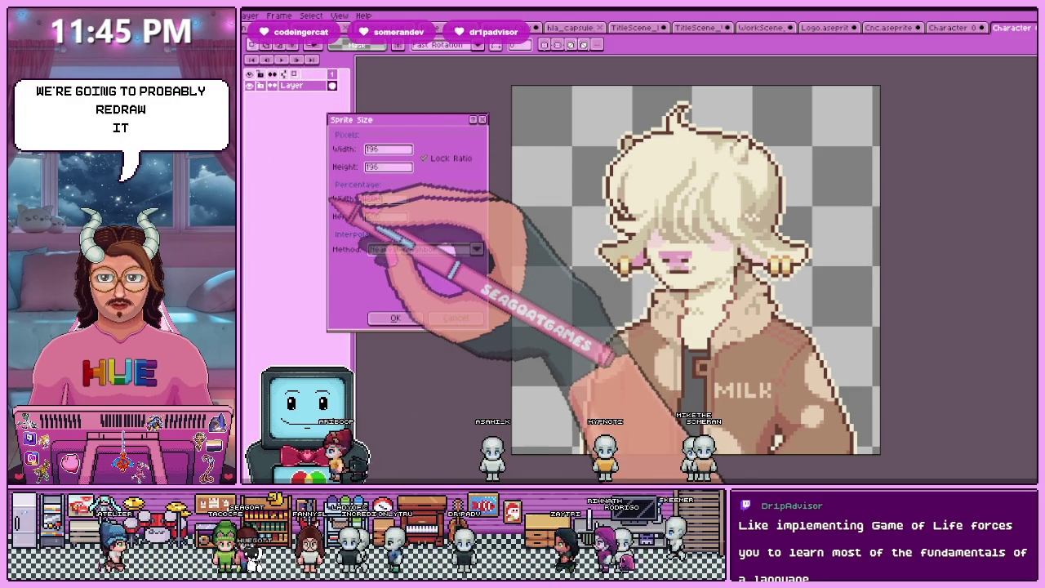
pyautogui.press('Return')
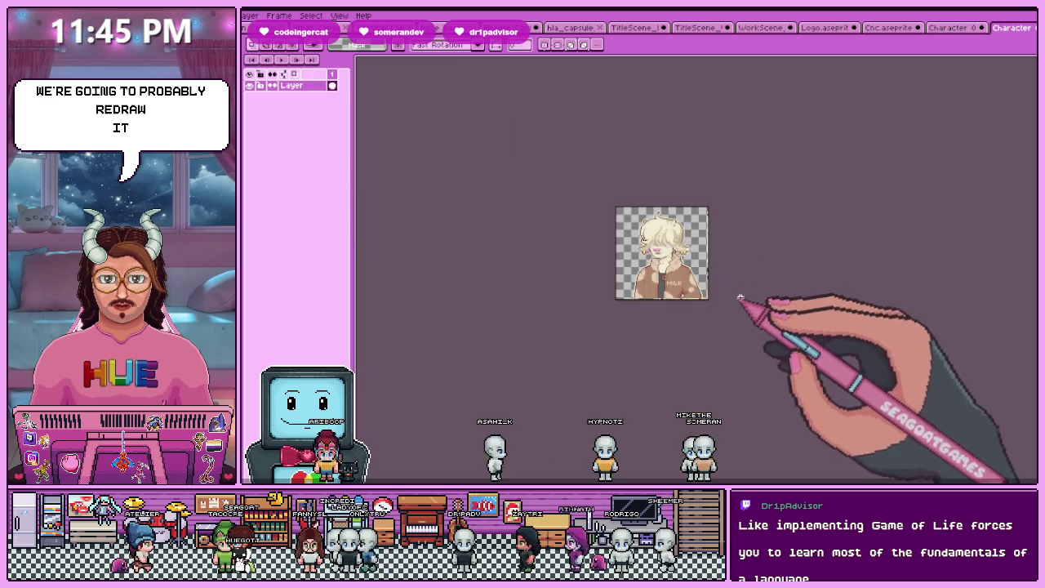
# Paste the blonde MILK character into the Header Capsule beside the green character
pyautogui.hotkey('ctrl', 'Tab')
pyautogui.hotkey('ctrl', 'v')
pyautogui.scroll(3, 653, 359)
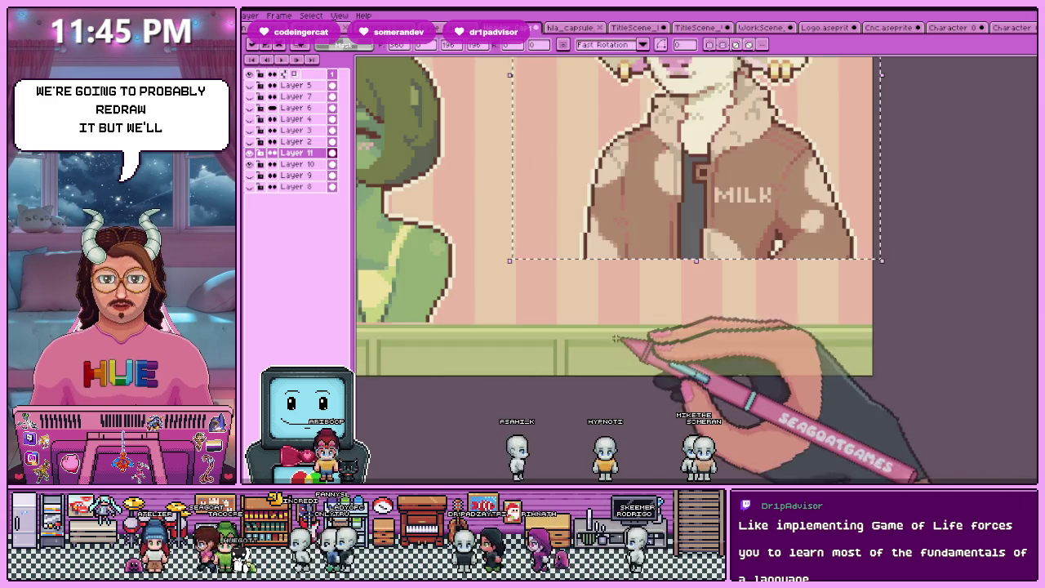
pyautogui.scroll(-3, 627, 345)
pyautogui.moveTo(623, 292)
pyautogui.mouseDown()
pyautogui.moveTo(598, 306)
pyautogui.moveTo(627, 301)
pyautogui.mouseUp()
pyautogui.scroll(2, 619, 298)
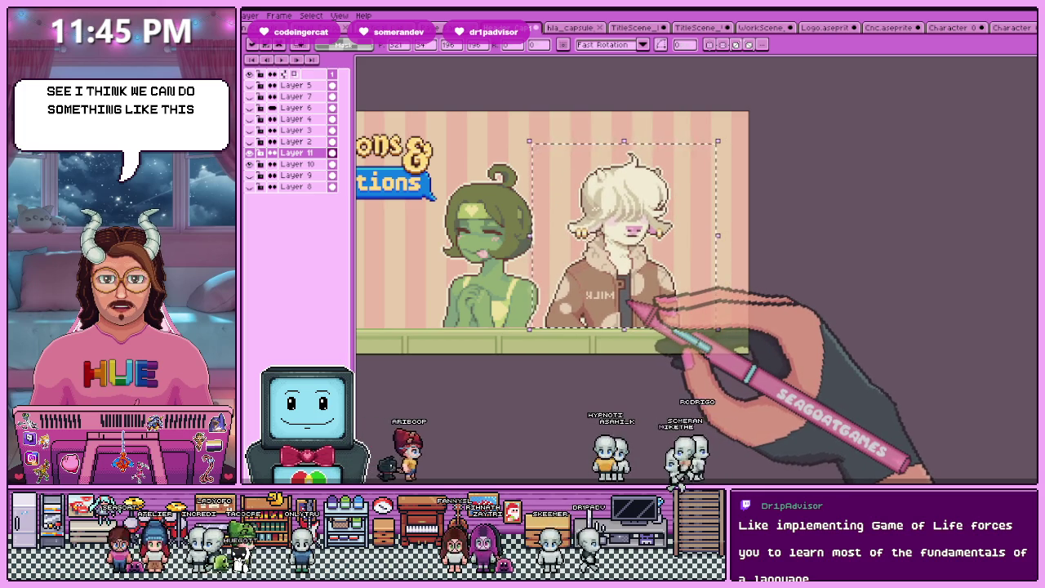
# Re-paste the blonde MILK character and slide it left toward the green character
pyautogui.press('Escape')
pyautogui.hotkey('ctrl', 'v')
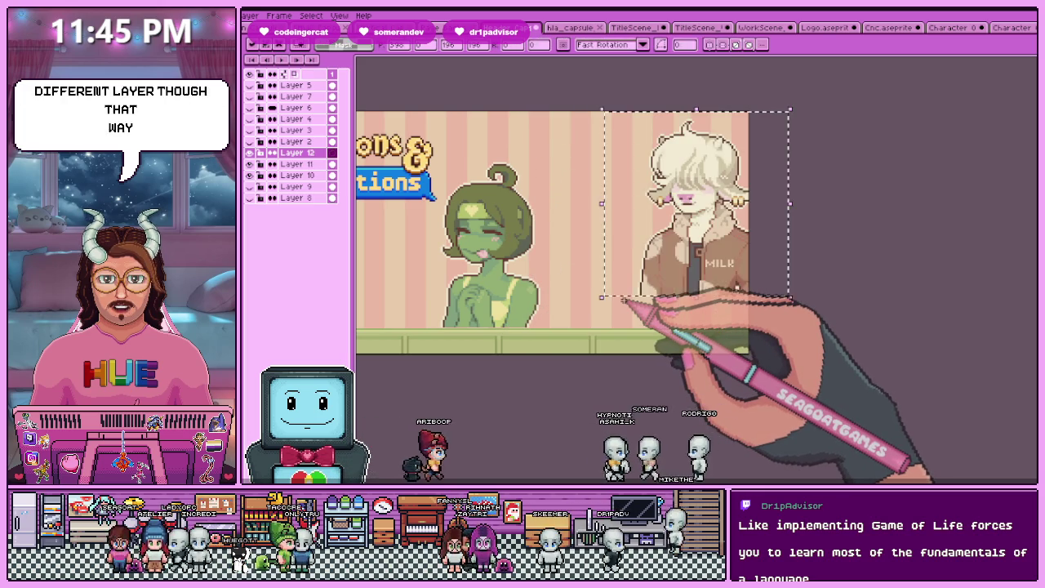
pyautogui.moveTo(695, 303); pyautogui.dragTo(635, 293)
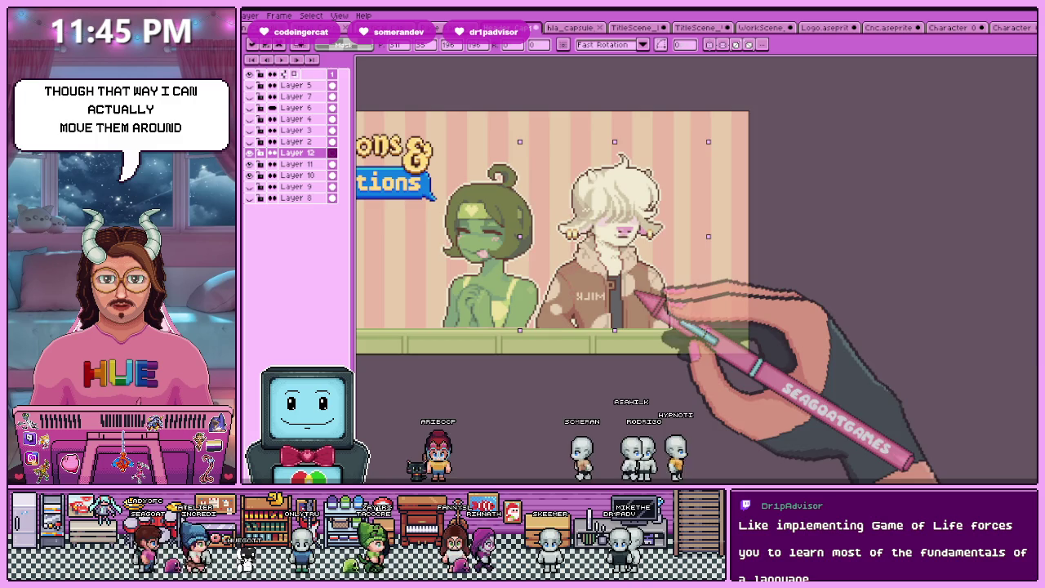
pyautogui.scroll(3, 637, 293)
pyautogui.scroll(-2, 563, 416)
pyautogui.scroll(-1, 575, 398)
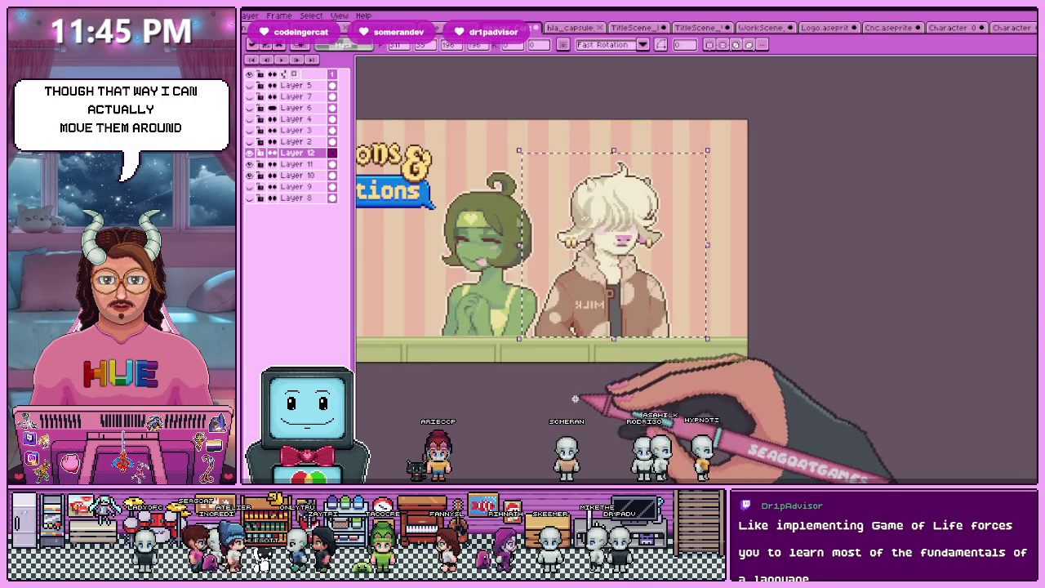
# Move Layer 11 above Layer 12 so the green character overlaps, nudging her slightly right
pyautogui.click(337, 165)
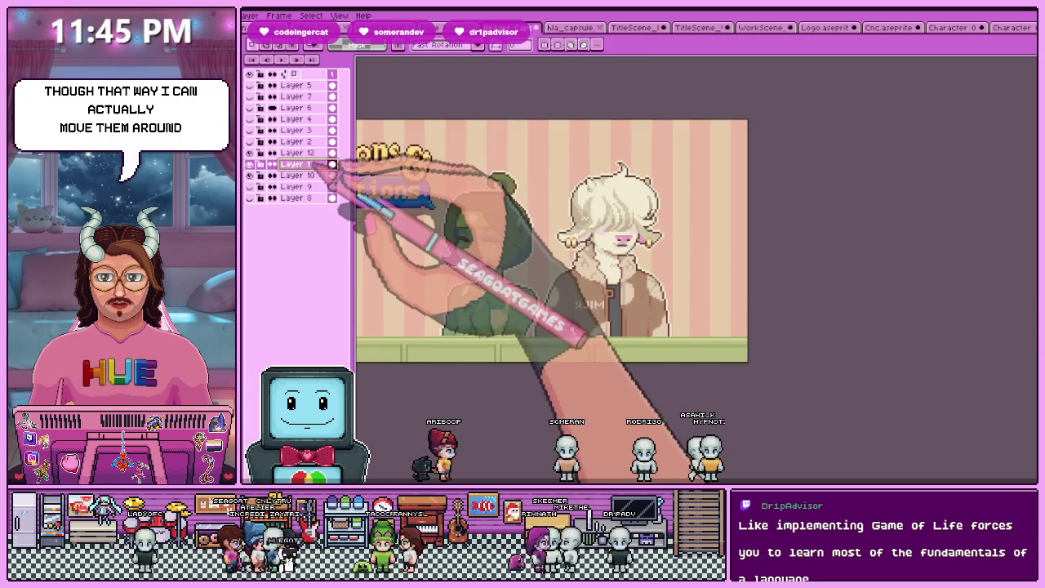
pyautogui.moveTo(336, 165); pyautogui.dragTo(336, 153)
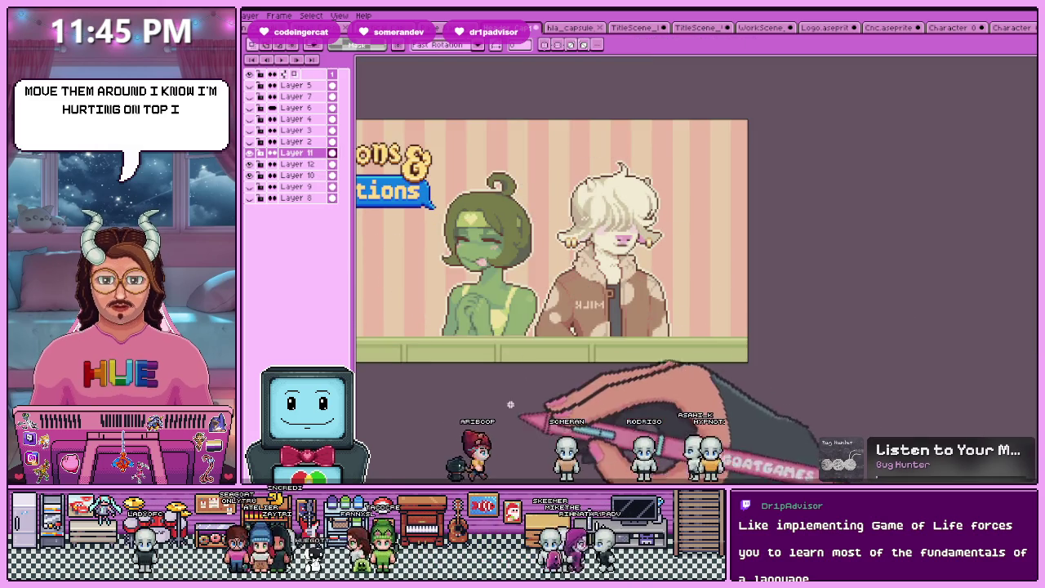
pyautogui.moveTo(496, 308); pyautogui.dragTo(499, 307)
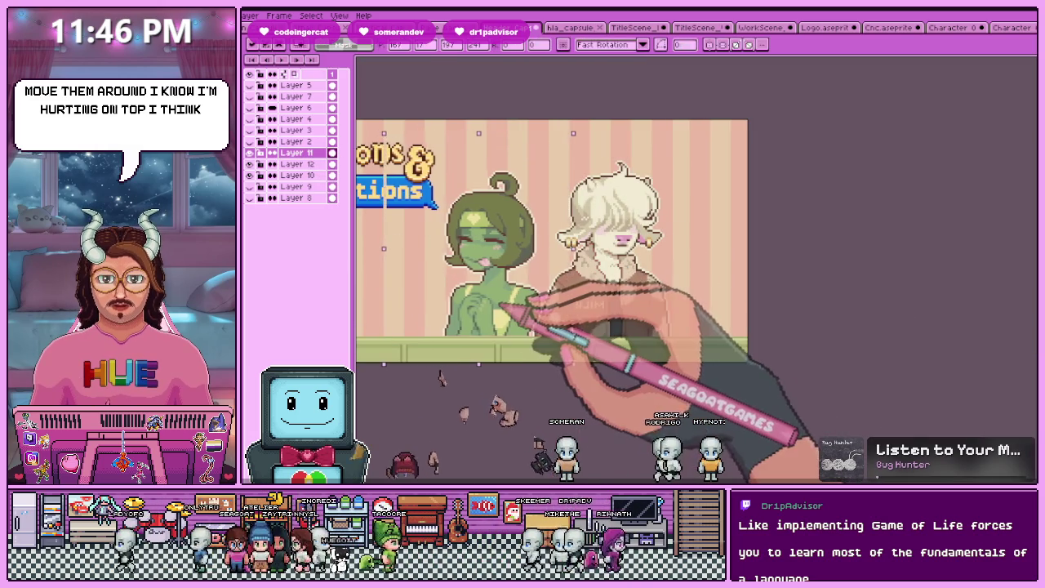
pyautogui.scroll(1, 500, 307)
pyautogui.scroll(1, 522, 294)
pyautogui.scroll(1, 540, 278)
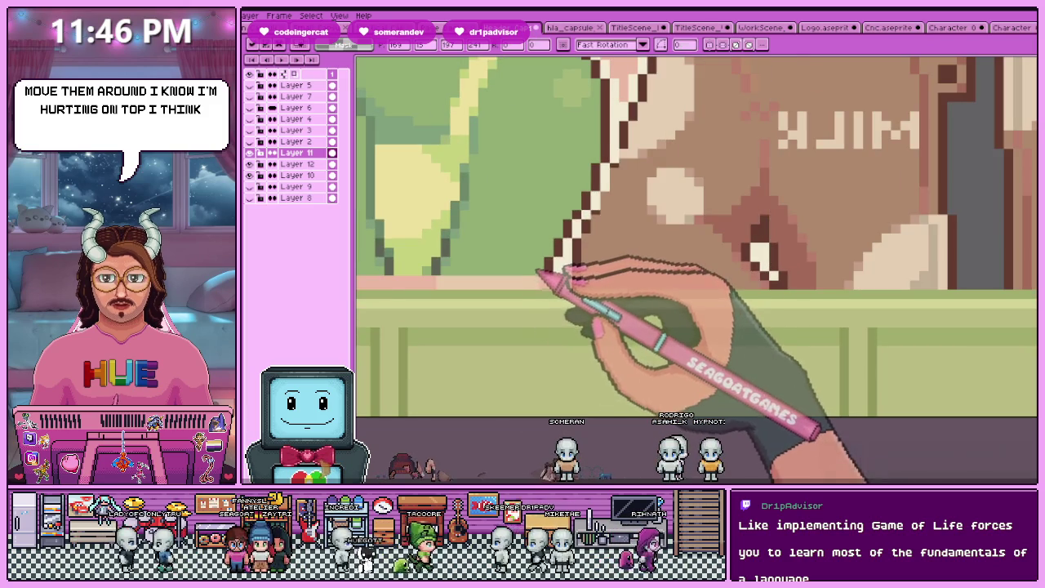
pyautogui.scroll(-3, 535, 298)
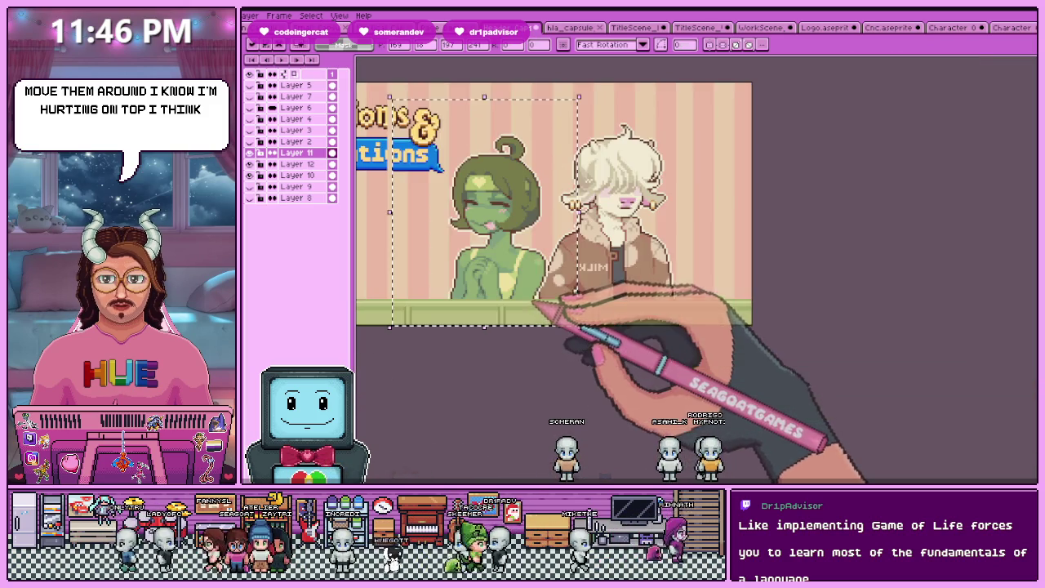
pyautogui.scroll(3, 535, 299)
pyautogui.scroll(-1, 540, 280)
pyautogui.scroll(-2, 543, 283)
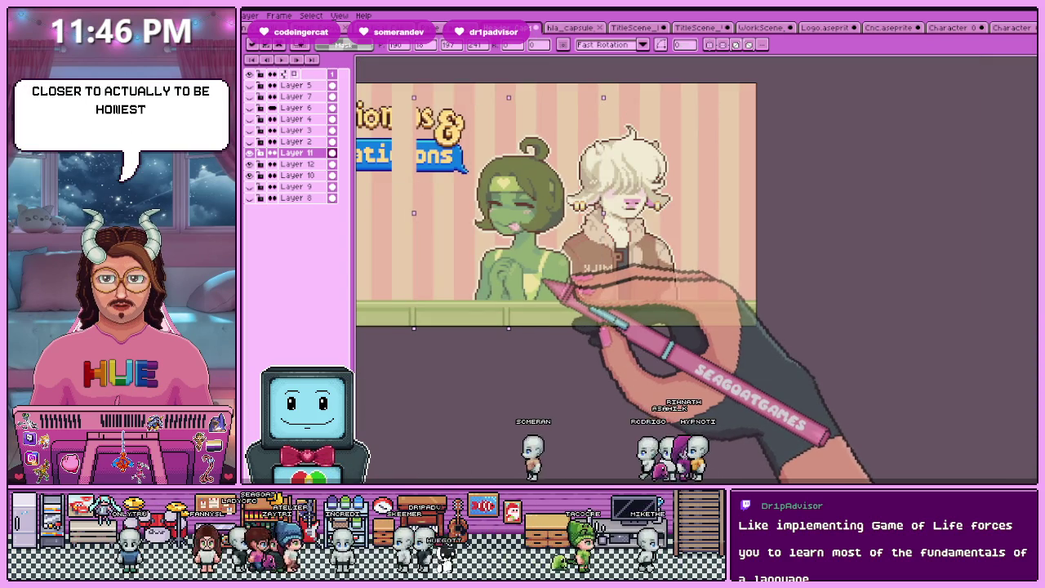
pyautogui.scroll(3, 553, 280)
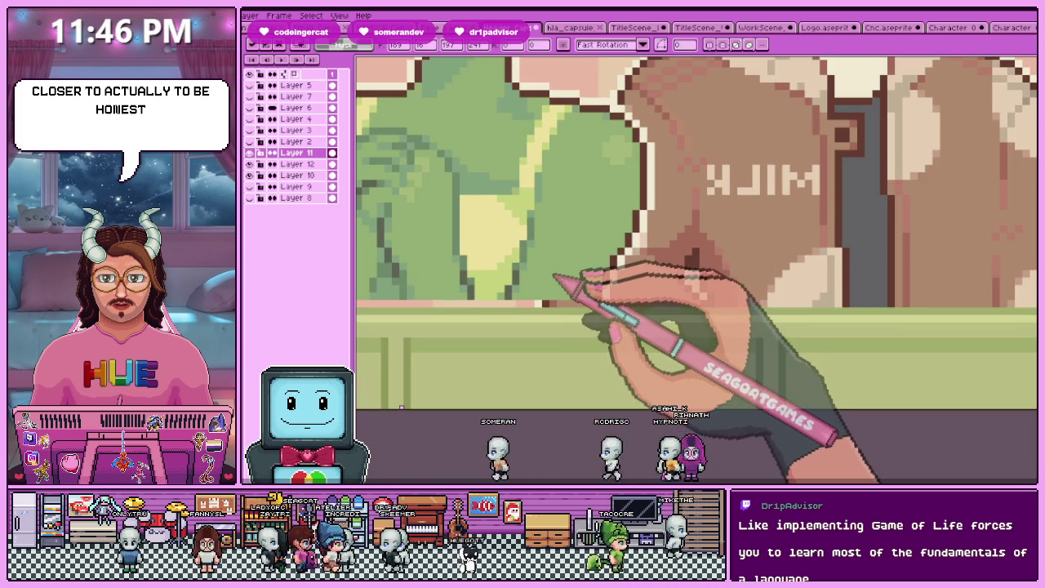
pyautogui.scroll(-2, 555, 298)
pyautogui.scroll(-2, 547, 323)
pyautogui.scroll(1, 544, 347)
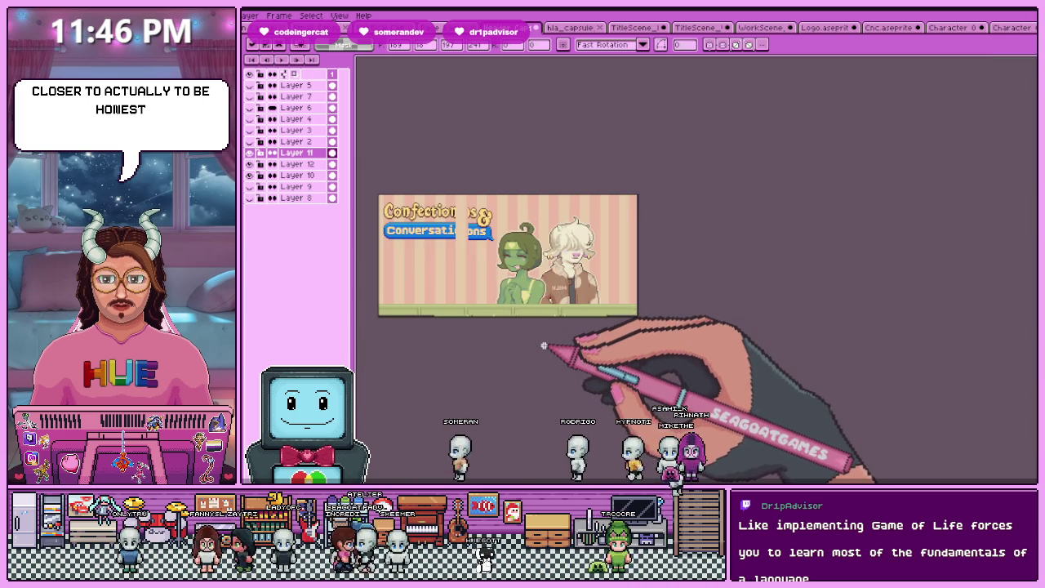
# Select the title lettering on Layer 11 and delete the selected part
pyautogui.scroll(2, 461, 214)
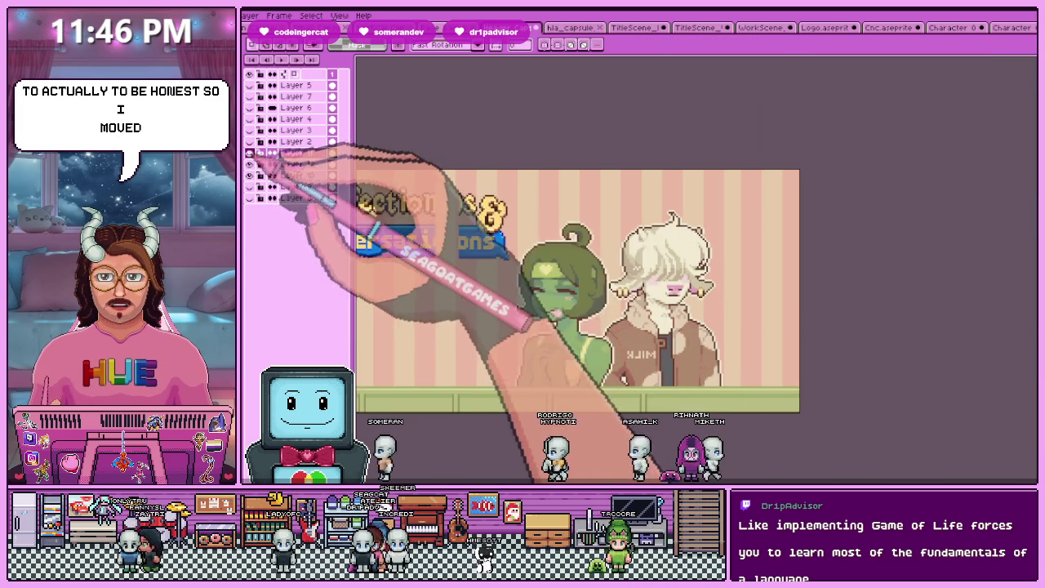
pyautogui.moveTo(446, 181); pyautogui.dragTo(516, 268)
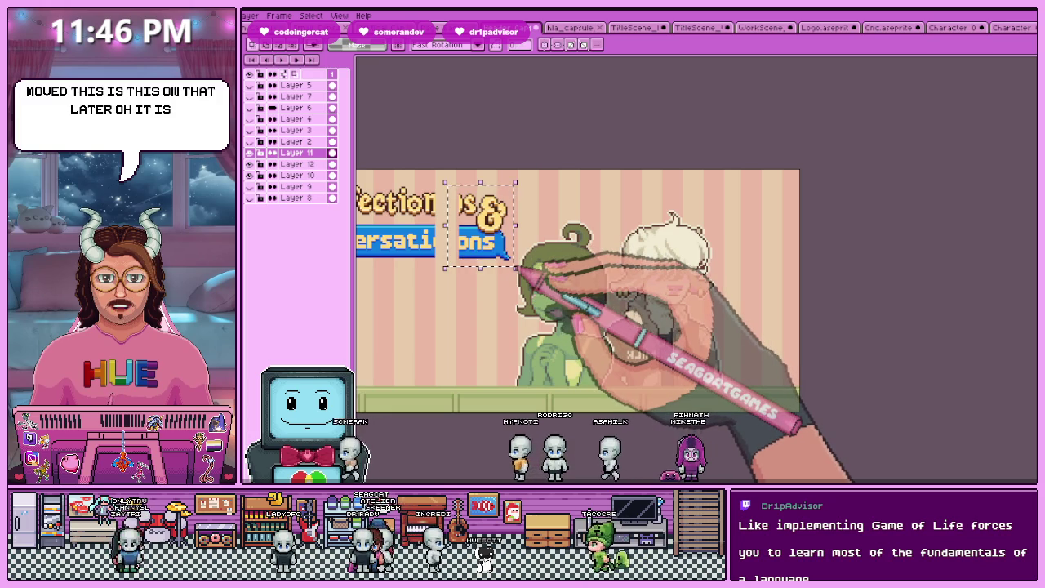
pyautogui.press('Delete')
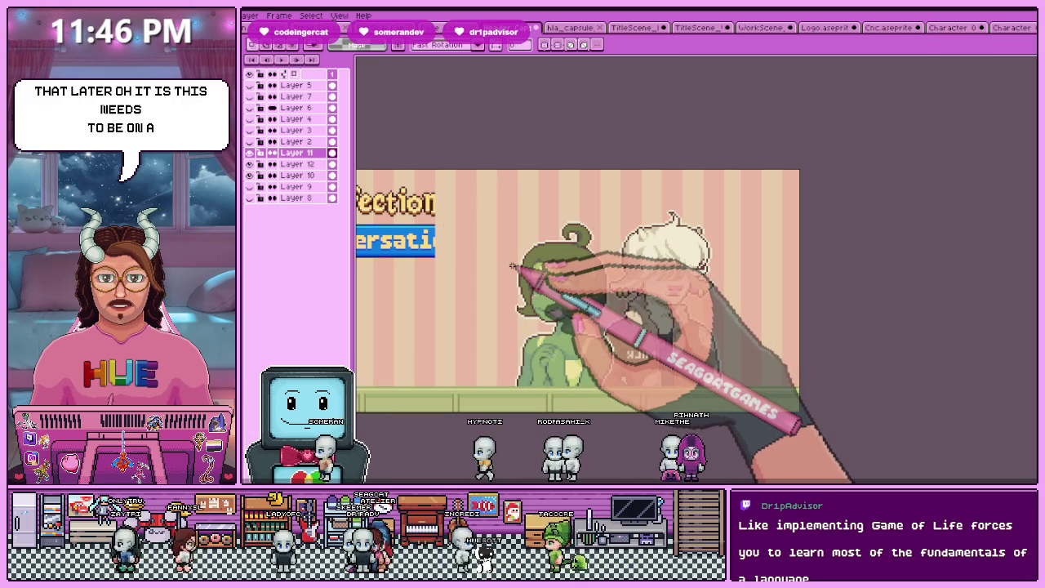
pyautogui.scroll(-1, 513, 265)
pyautogui.scroll(3, 482, 268)
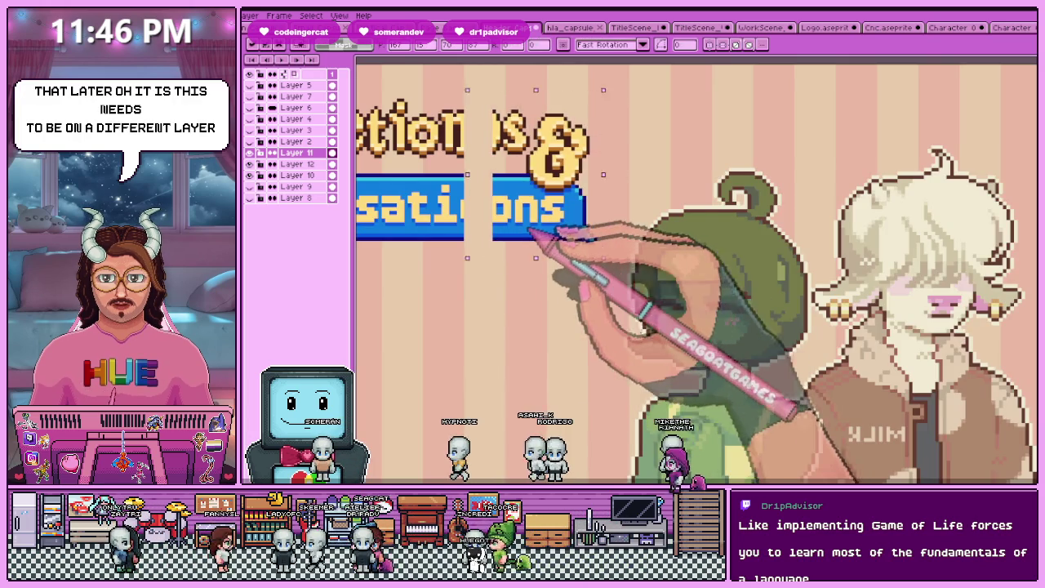
pyautogui.scroll(-4, 488, 308)
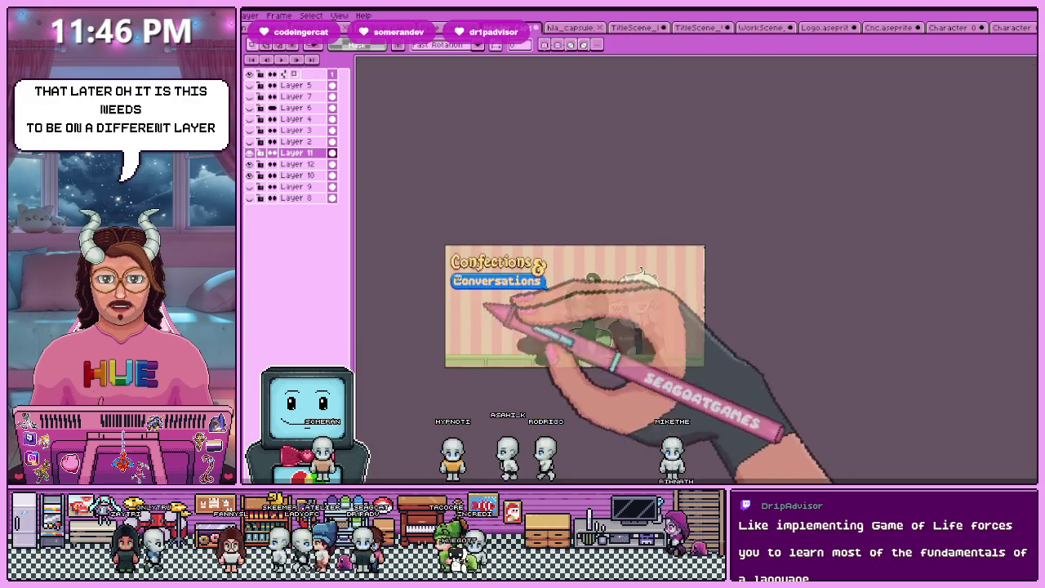
# Cut the title, paste it onto new Layer 13, and move that layer to the top
pyautogui.hotkey('ctrl', 'x')
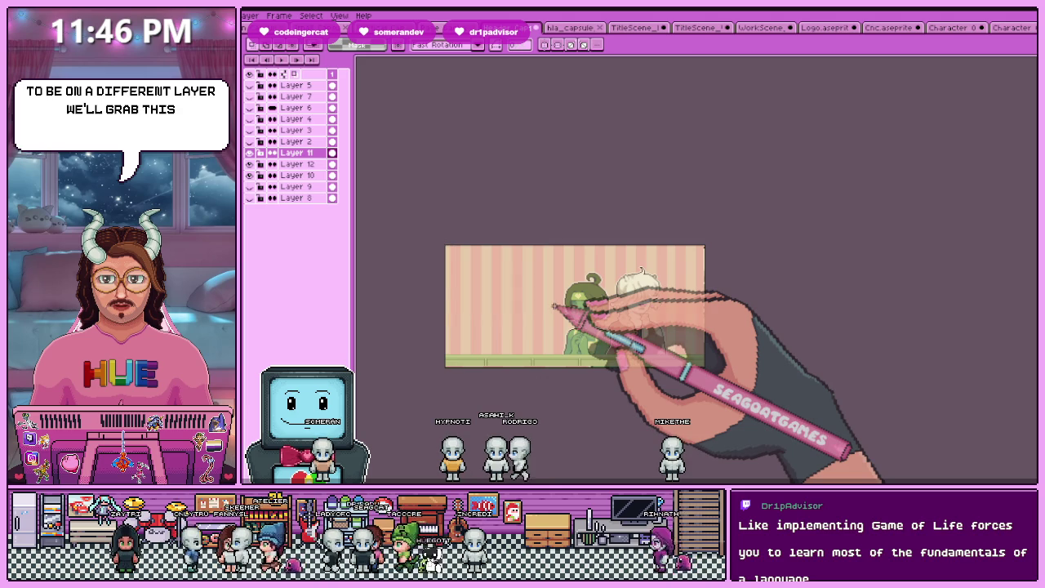
pyautogui.hotkey('ctrl', 'v')
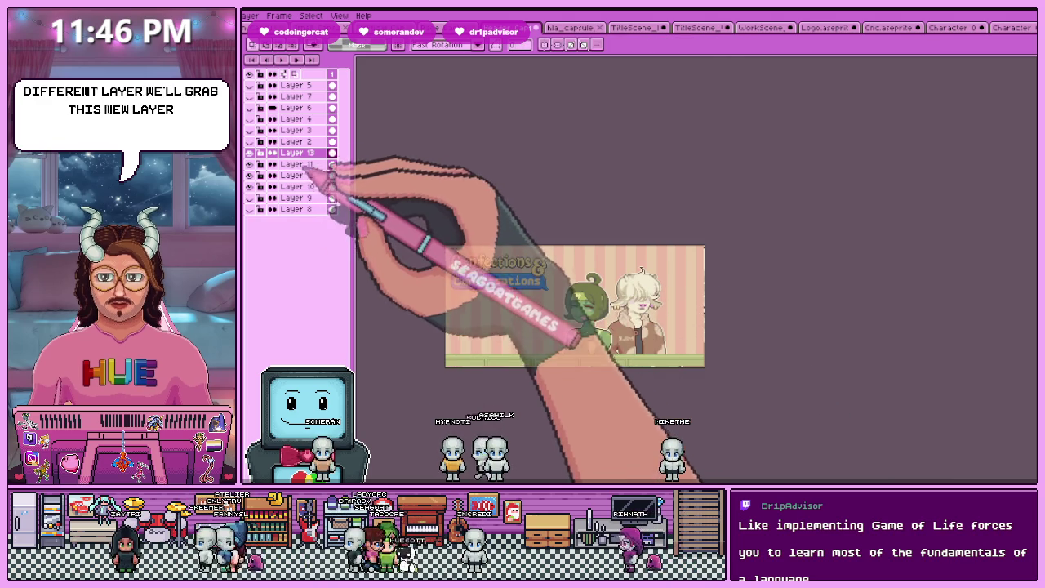
pyautogui.moveTo(299, 152); pyautogui.dragTo(298, 85)
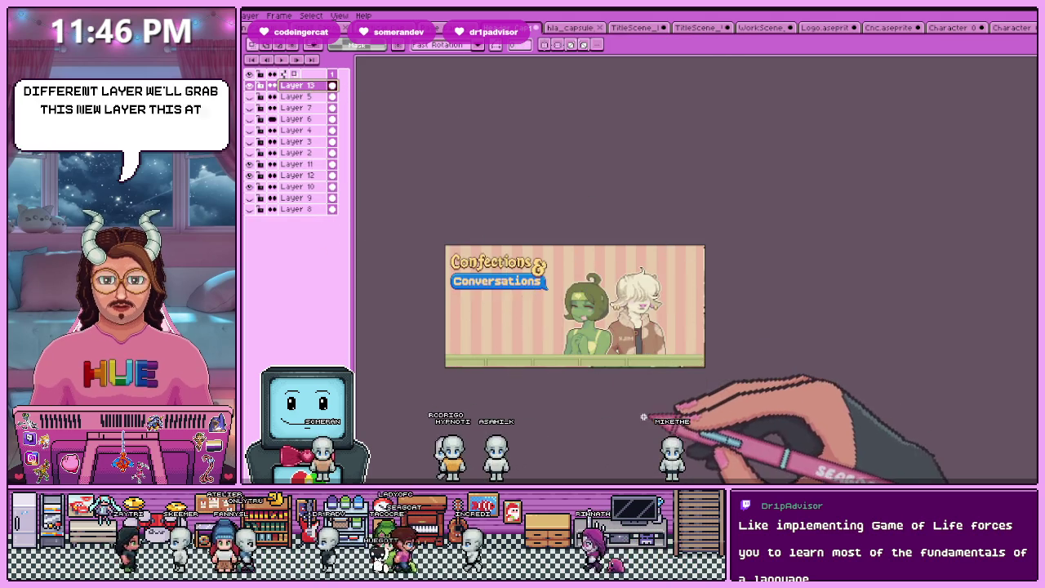
pyautogui.scroll(2, 633, 400)
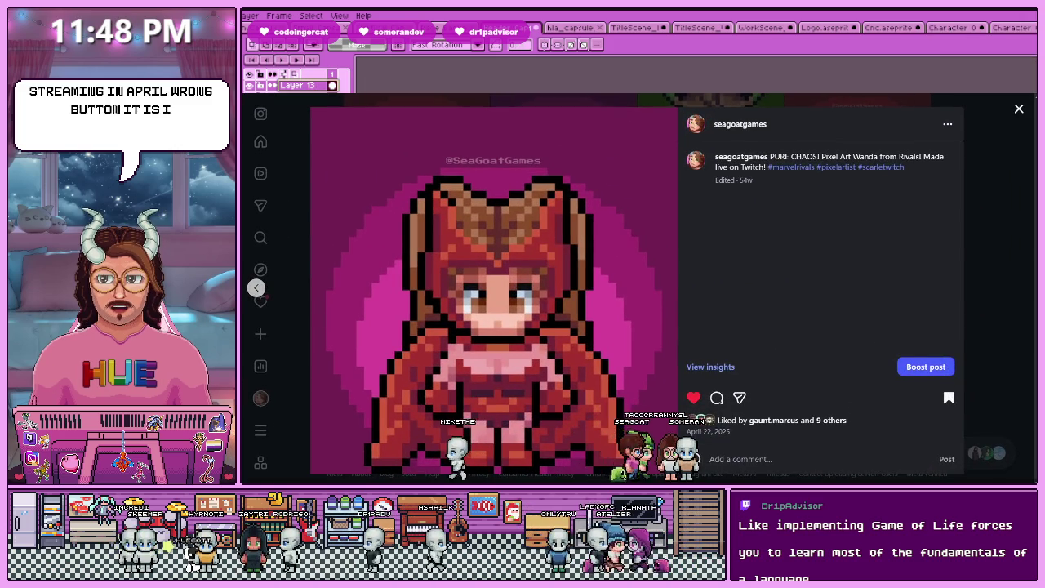
# Page back through older posts past Jeff the Land Shark to Captain America, then close
pyautogui.click(257, 291)
pyautogui.click(257, 291)
pyautogui.click(256, 291)
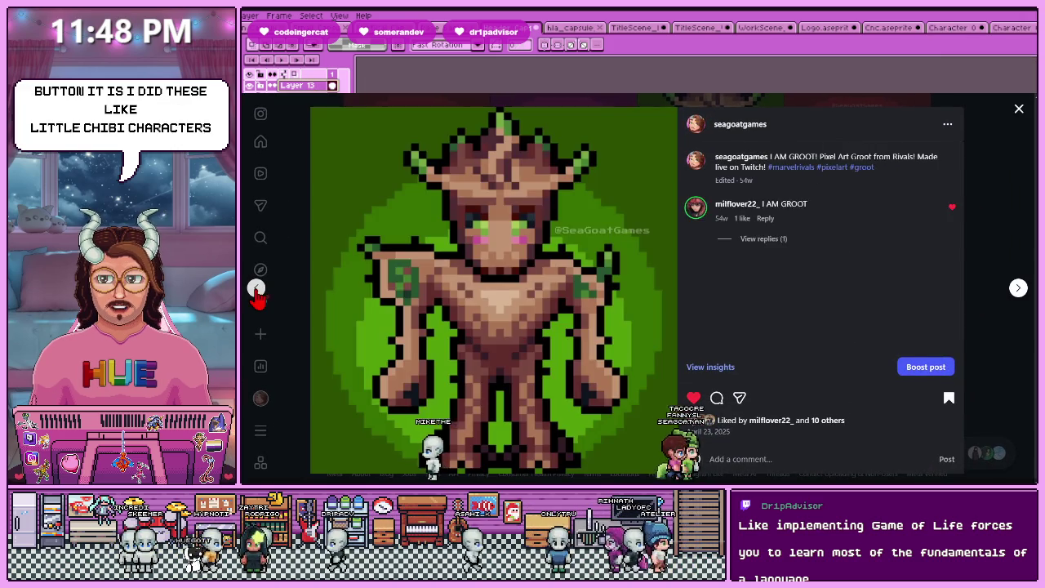
pyautogui.click(256, 291)
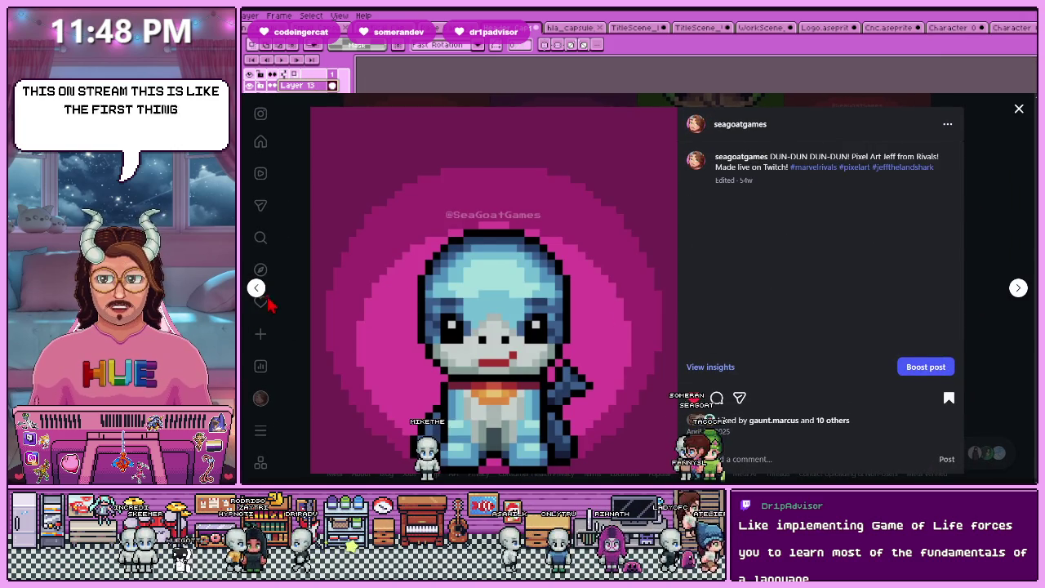
pyautogui.click(256, 289)
pyautogui.click(255, 291)
pyautogui.click(255, 291)
pyautogui.click(255, 291)
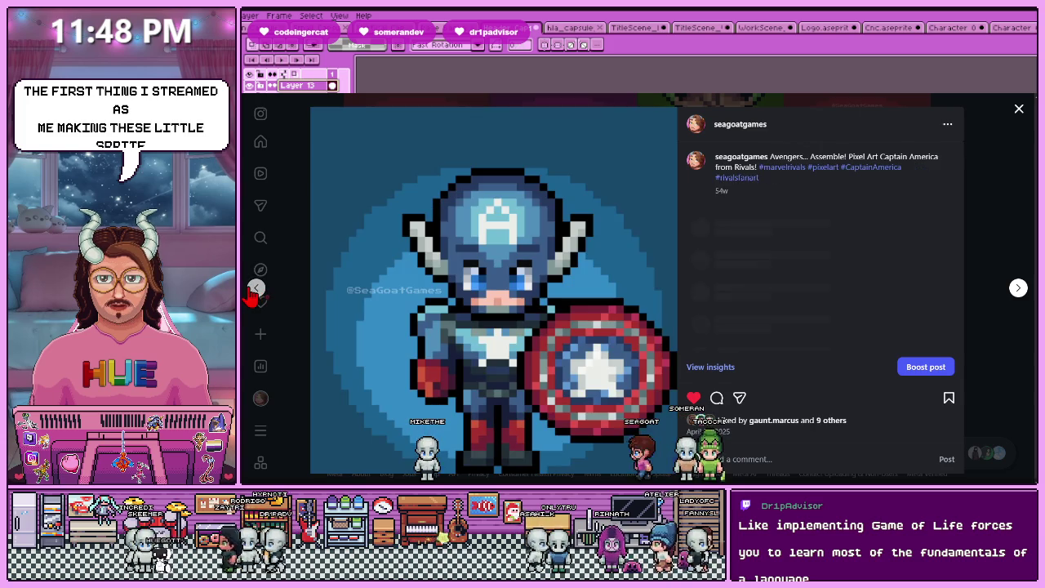
pyautogui.click(254, 291)
# Scroll the profile grid and briefly view the Day 1 and Day 13 posts
pyautogui.scroll(3, 857, 310)
pyautogui.scroll(3, 857, 310)
pyautogui.scroll(3, 710, 424)
pyautogui.scroll(3, 653, 424)
pyautogui.scroll(3, 572, 433)
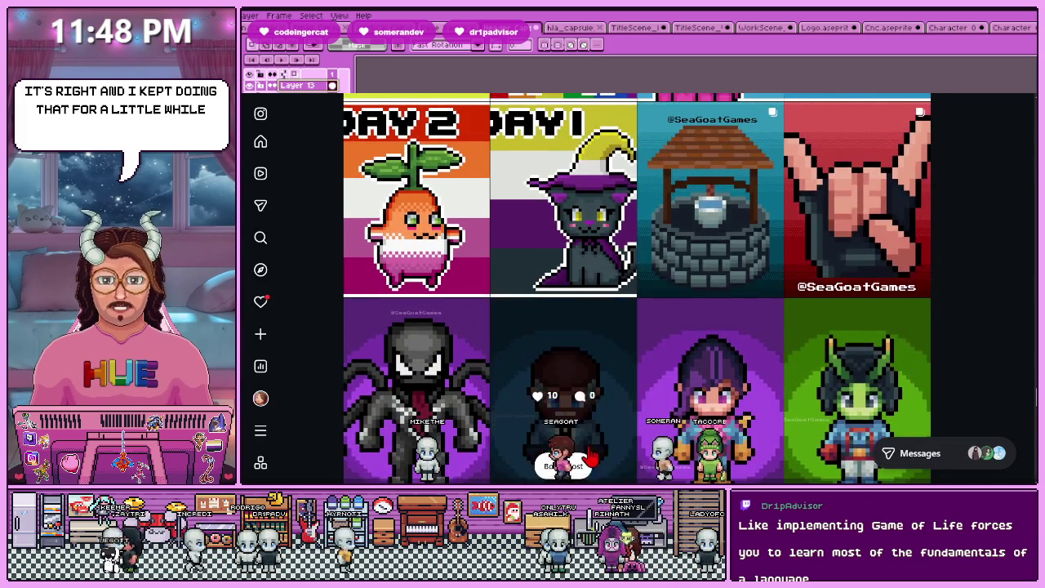
pyautogui.scroll(1, 594, 375)
pyautogui.click(553, 222)
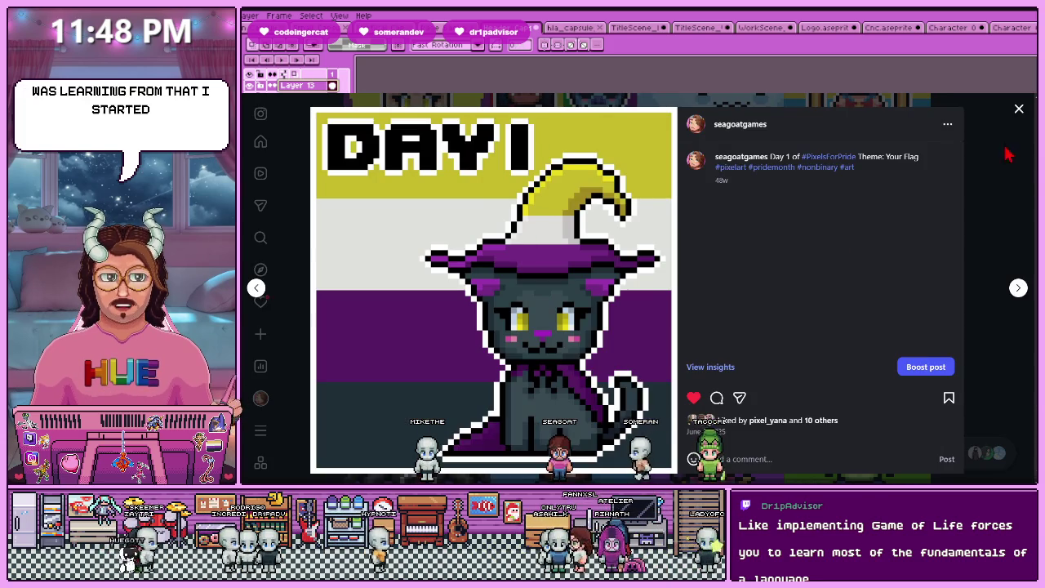
pyautogui.press('Escape')
pyautogui.scroll(1, 835, 337)
pyautogui.scroll(6, 835, 336)
pyautogui.scroll(2, 621, 273)
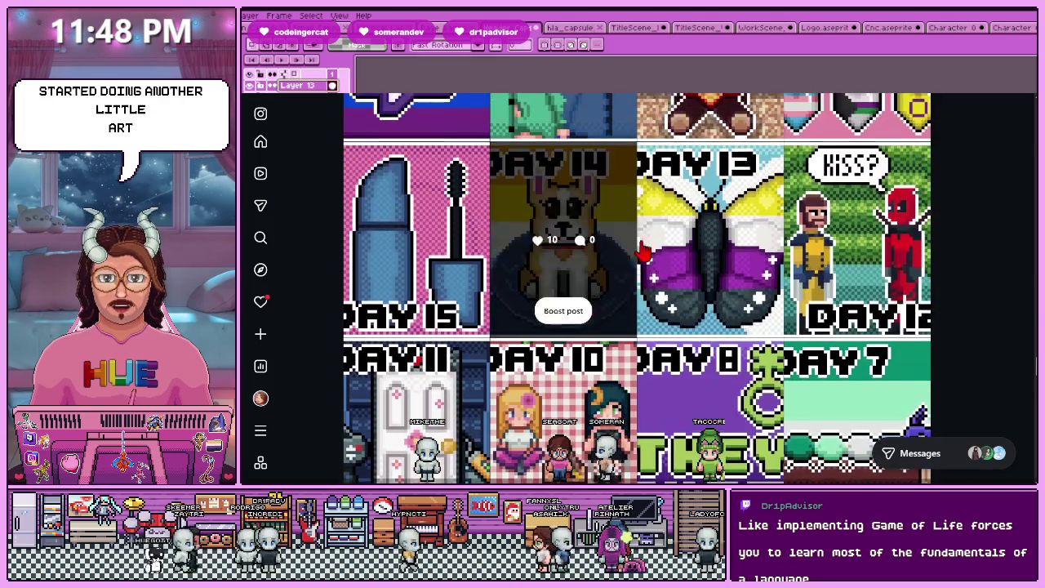
pyautogui.click(782, 225)
pyautogui.click(1016, 124)
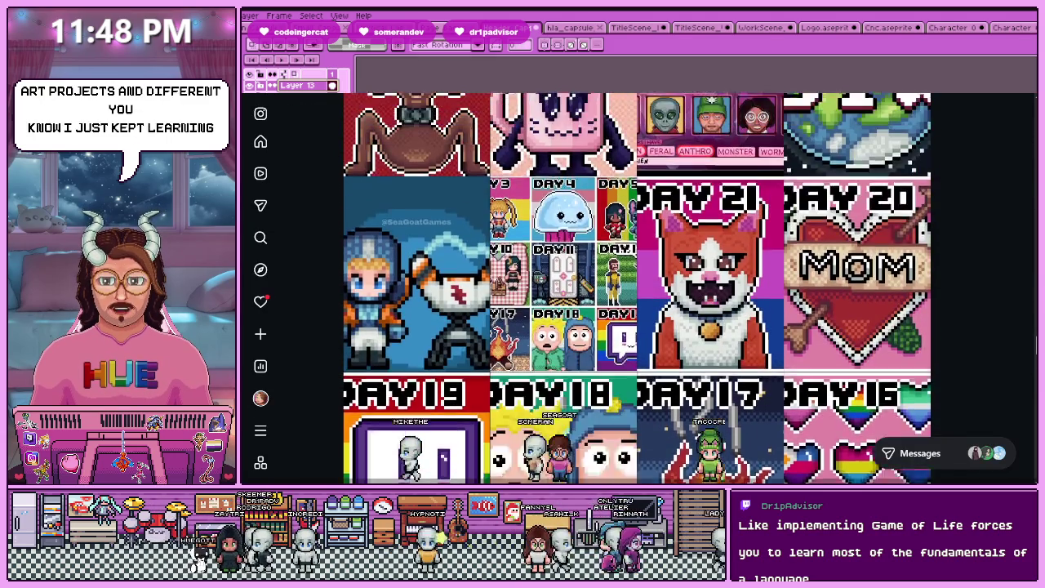
# View the green horned Art Fight post, then scroll further up the grid
pyautogui.scroll(2, 592, 469)
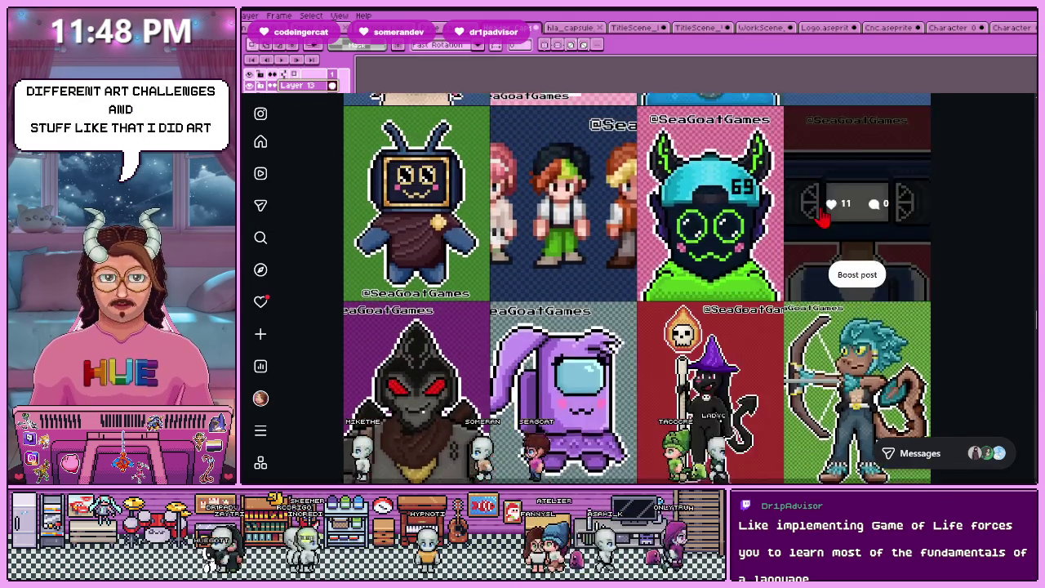
pyautogui.scroll(3, 825, 217)
pyautogui.click(671, 363)
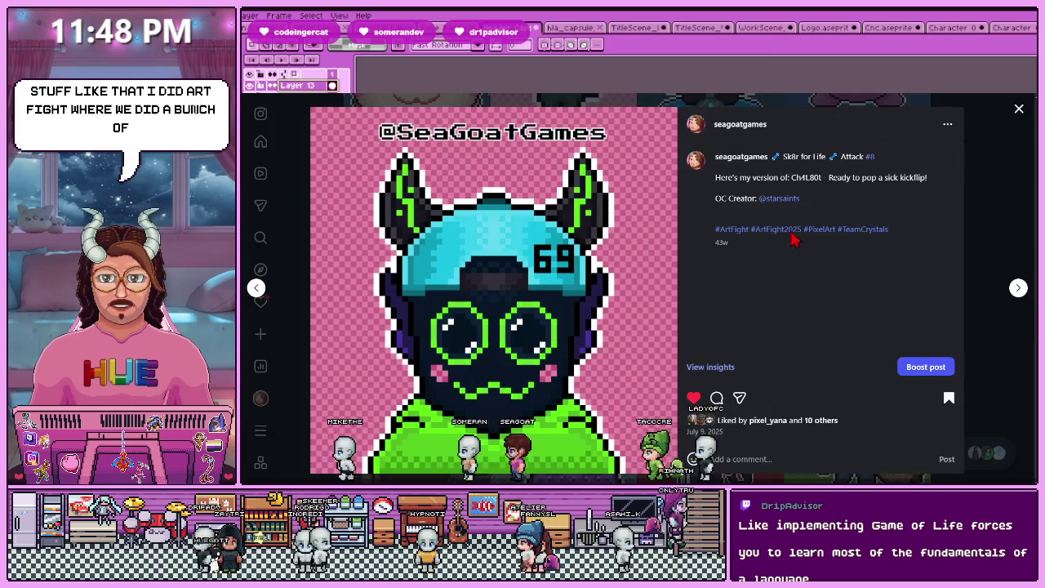
pyautogui.press('Escape')
pyautogui.scroll(3, 666, 372)
pyautogui.scroll(3, 654, 379)
pyautogui.scroll(2, 645, 388)
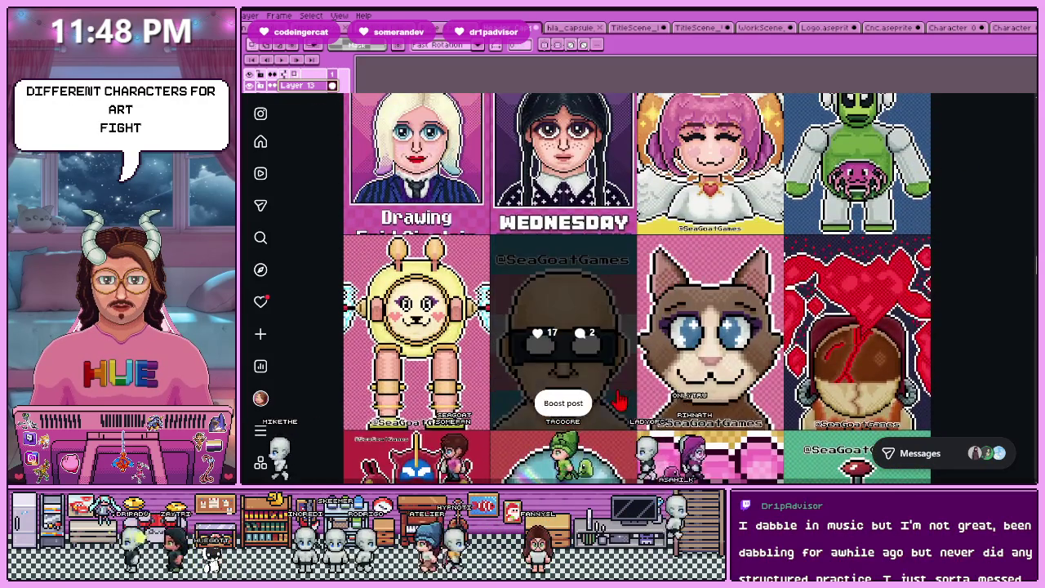
pyautogui.scroll(2, 545, 404)
pyautogui.scroll(3, 547, 388)
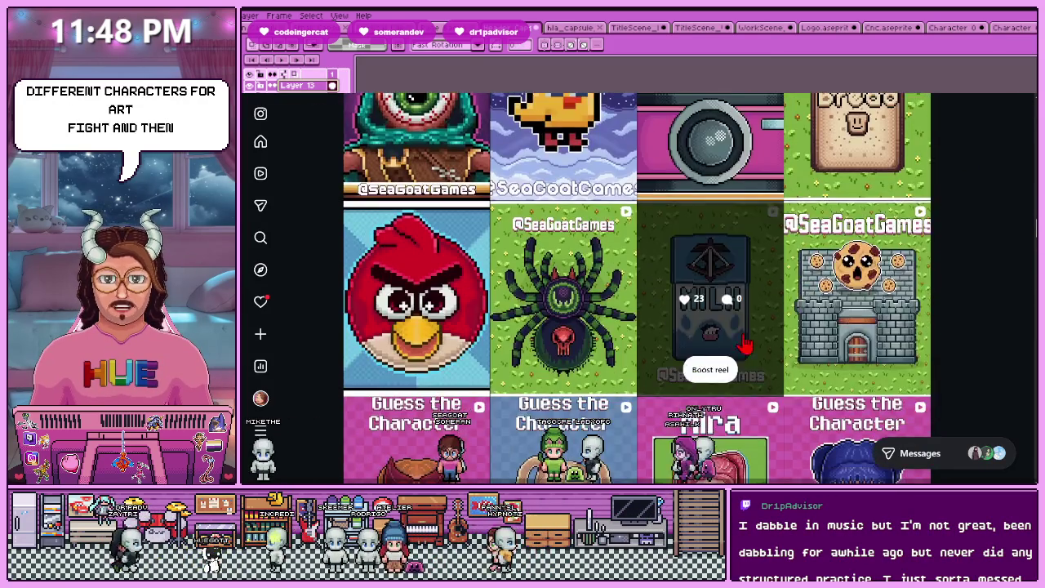
# From the cookie castle post, page back past Bread Tower to the chick sprite post, then close
pyautogui.click(797, 335)
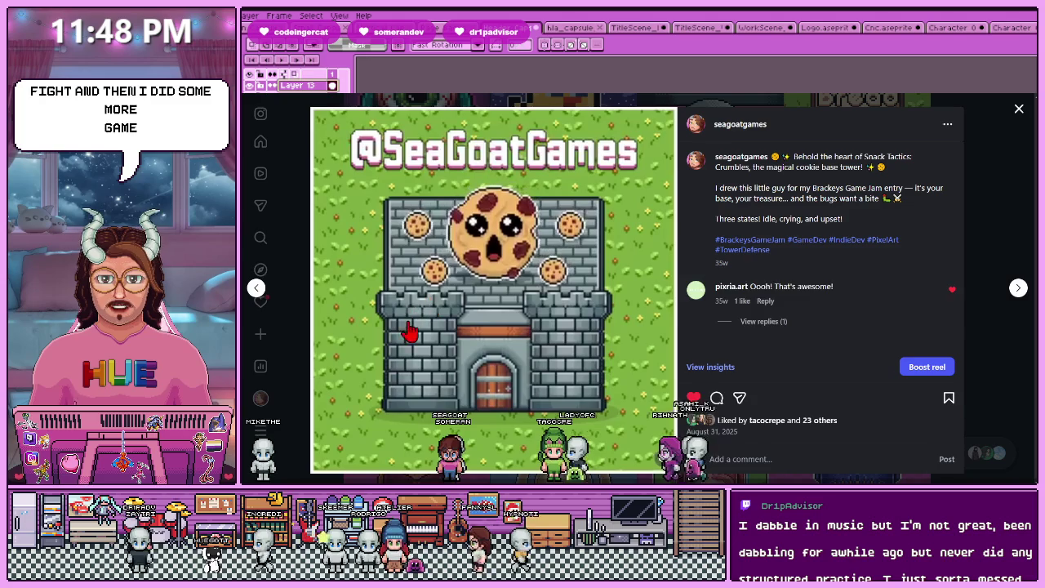
pyautogui.click(254, 292)
pyautogui.click(256, 292)
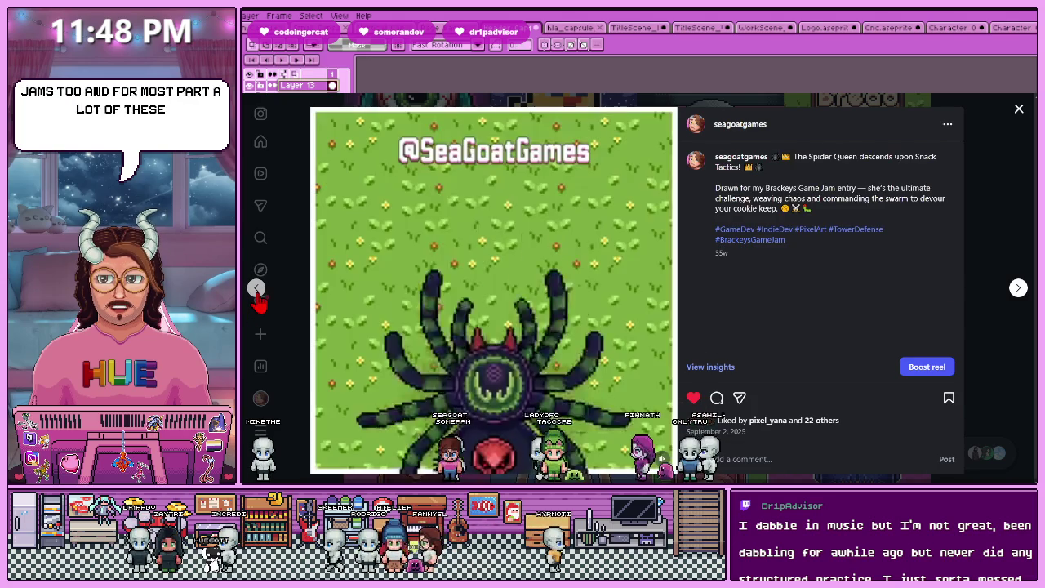
pyautogui.click(256, 292)
pyautogui.click(257, 291)
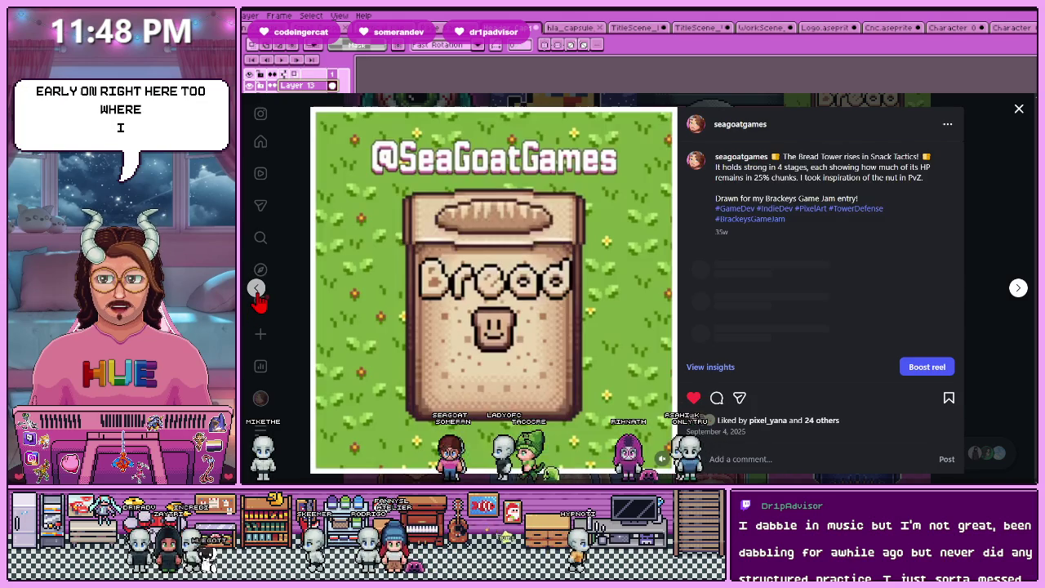
pyautogui.click(256, 292)
pyautogui.click(256, 292)
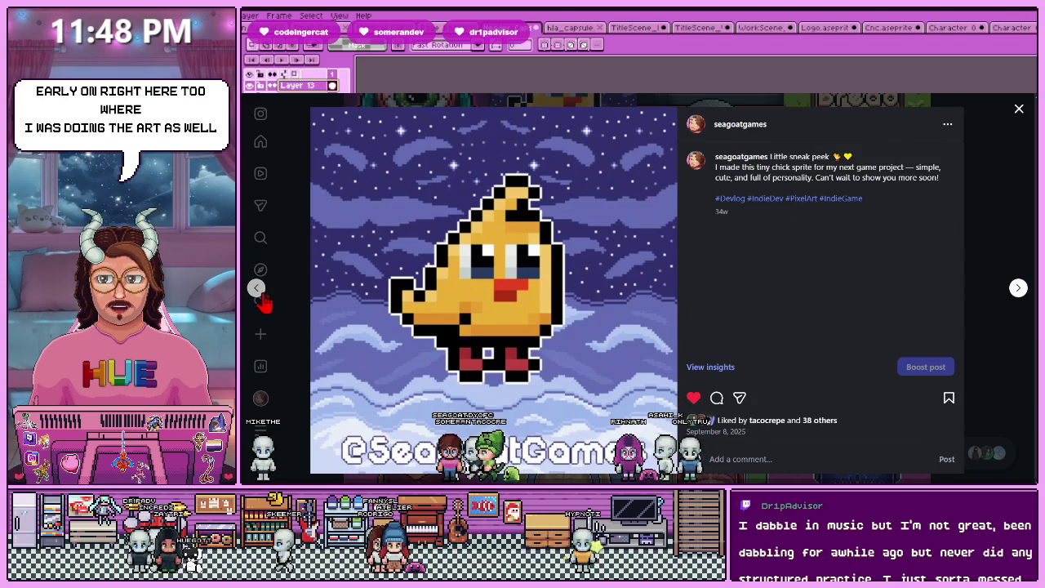
pyautogui.press('Escape')
pyautogui.scroll(5, 582, 408)
pyautogui.scroll(3, 582, 408)
pyautogui.scroll(2, 582, 406)
pyautogui.scroll(3, 523, 343)
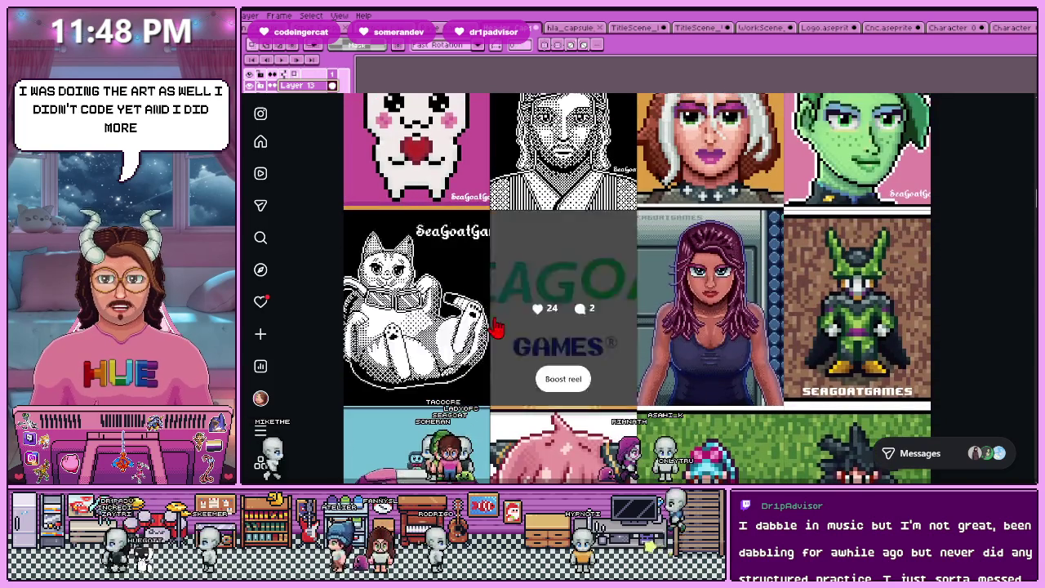
pyautogui.scroll(5, 618, 419)
pyautogui.scroll(1, 605, 423)
pyautogui.scroll(1, 596, 426)
pyautogui.scroll(1, 584, 433)
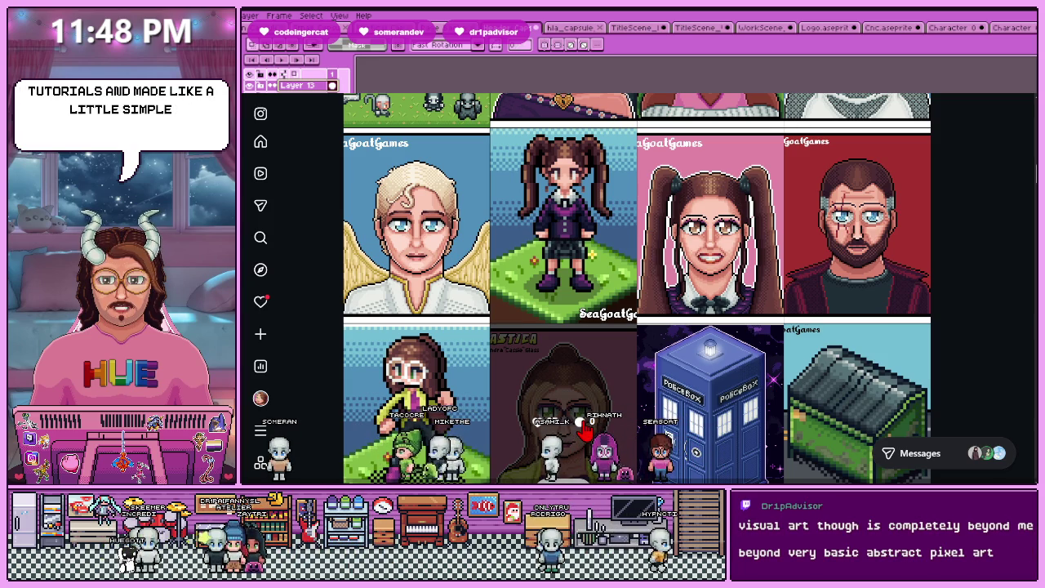
# Scroll to the Exploding Monkeys game-jam awards post, view it twice, then close it
pyautogui.scroll(1, 578, 419)
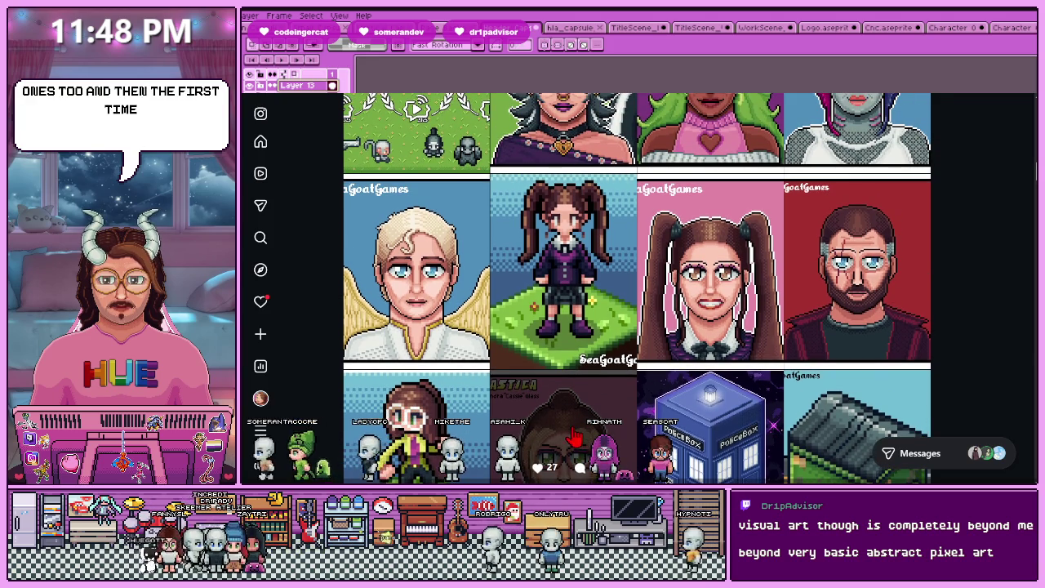
pyautogui.scroll(3, 579, 439)
pyautogui.click(441, 227)
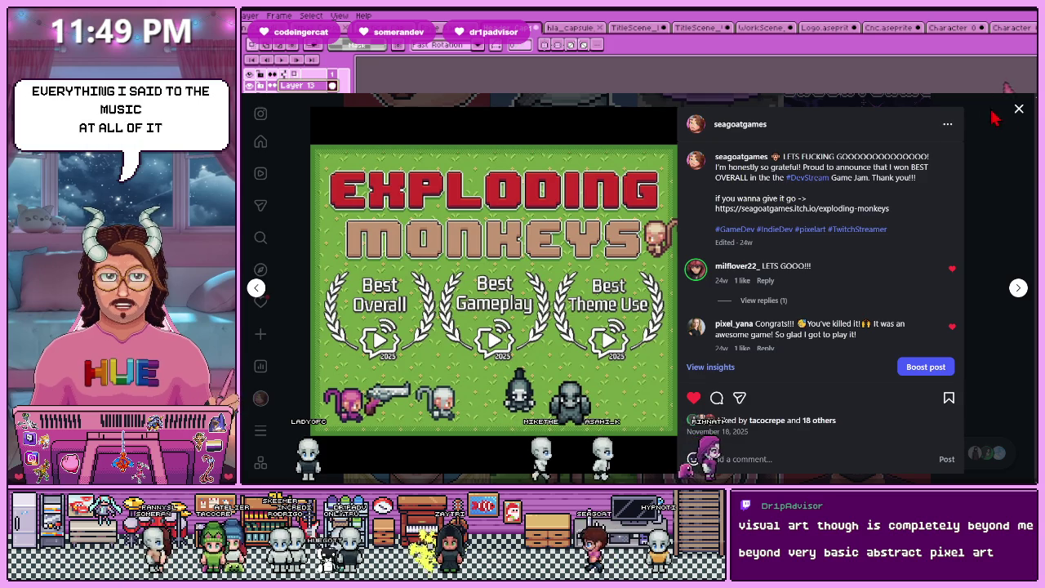
pyautogui.press('Escape')
pyautogui.click(472, 278)
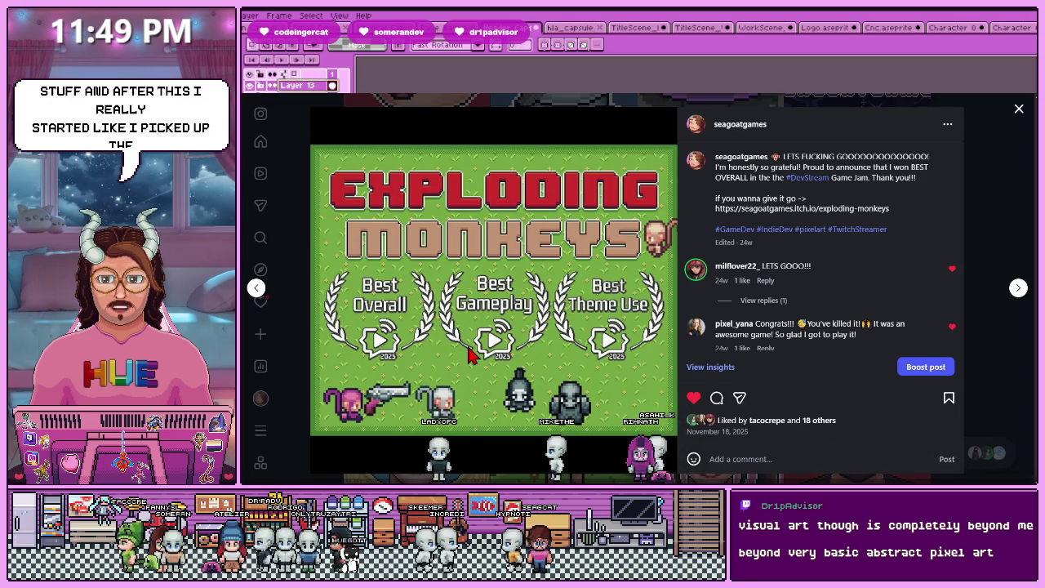
pyautogui.click(1018, 108)
# Scroll up the Instagram profile grid to find the mouse character post
pyautogui.scroll(3, 682, 315)
pyautogui.scroll(3, 682, 314)
pyautogui.scroll(3, 682, 315)
pyautogui.scroll(2, 621, 318)
pyautogui.scroll(2, 563, 335)
pyautogui.scroll(3, 563, 343)
pyautogui.scroll(-5, 343, 400)
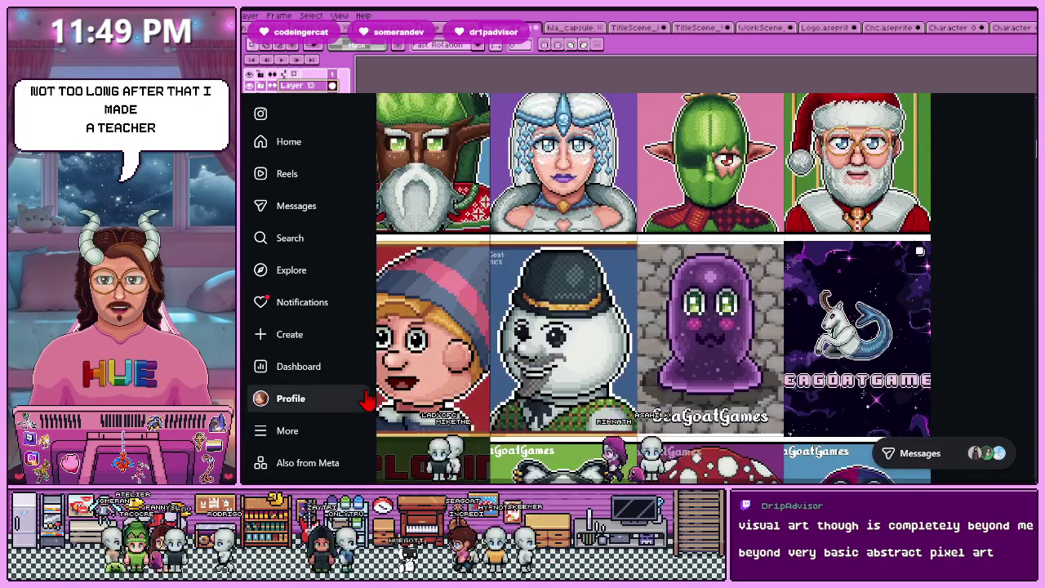
pyautogui.scroll(-5, 367, 399)
pyautogui.scroll(3, 413, 412)
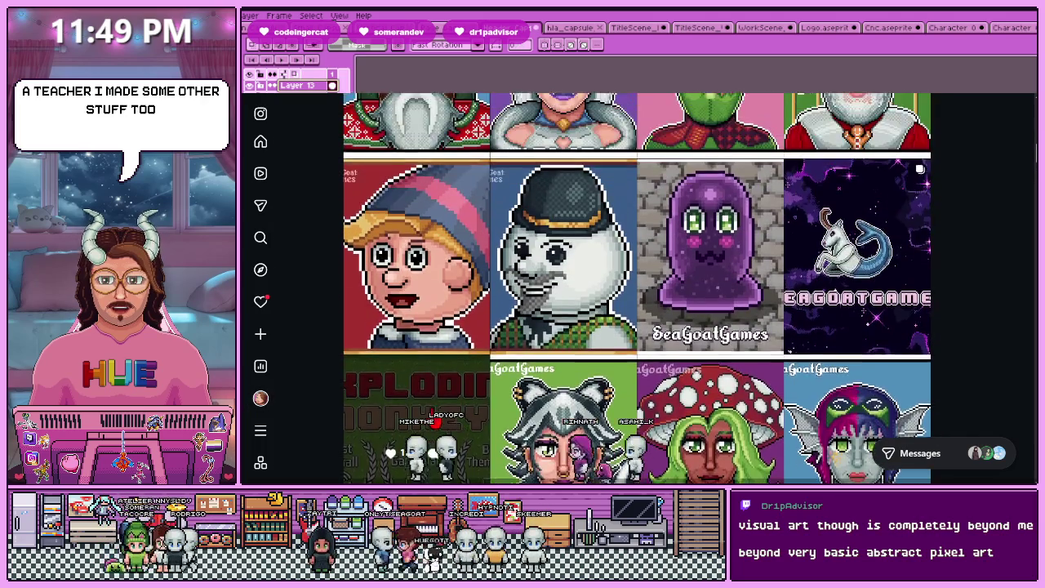
pyautogui.scroll(1, 420, 415)
pyautogui.scroll(2, 424, 416)
pyautogui.scroll(2, 433, 418)
pyautogui.scroll(2, 433, 419)
pyautogui.scroll(2, 637, 302)
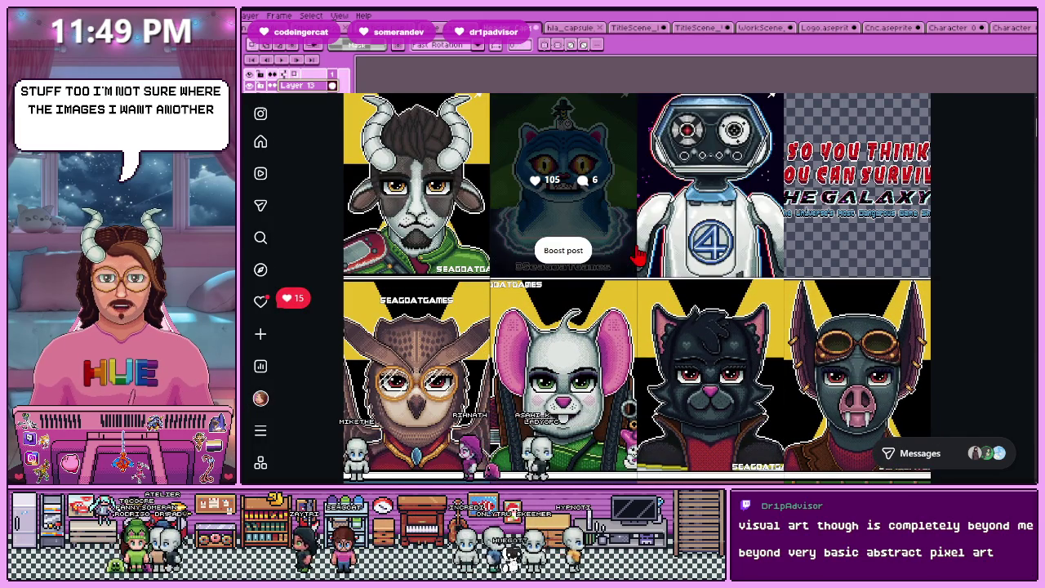
pyautogui.scroll(-2, 543, 335)
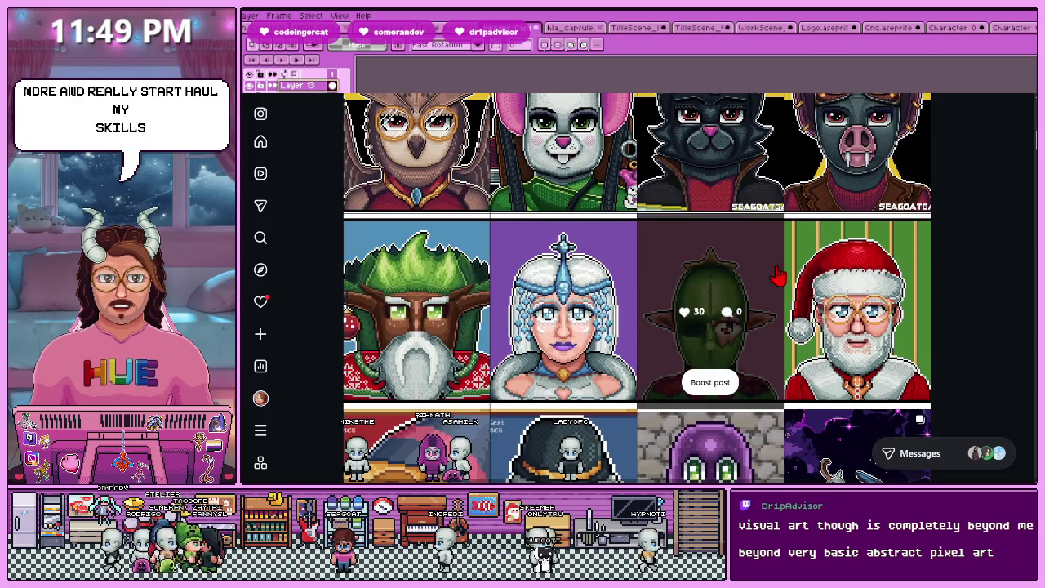
pyautogui.scroll(1, 633, 311)
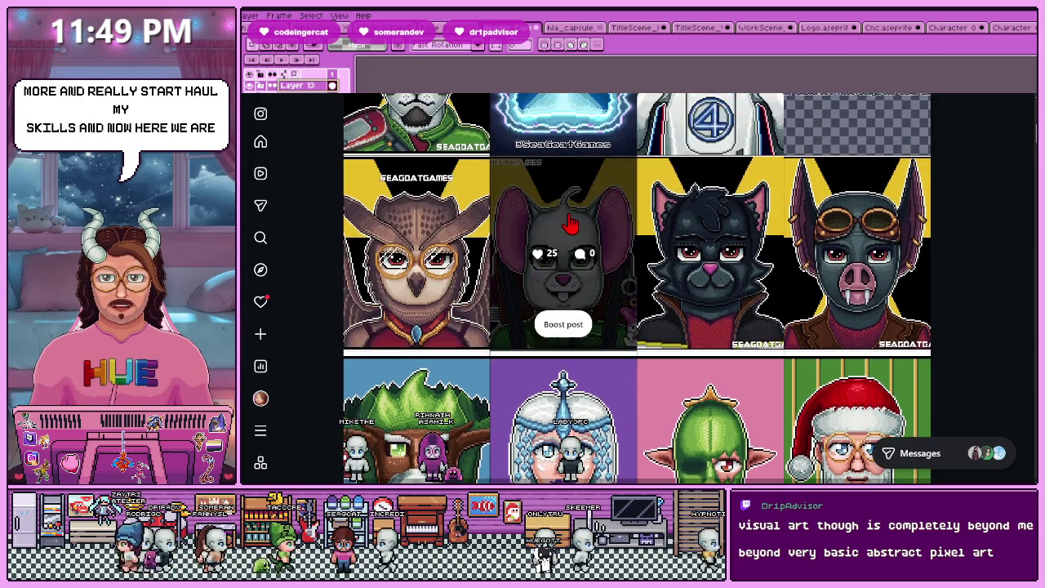
# Open the mouse post and browse the owl, Umbra, bat-mask, Fir Arthorn, Galaxy and robot posts
pyautogui.click(506, 269)
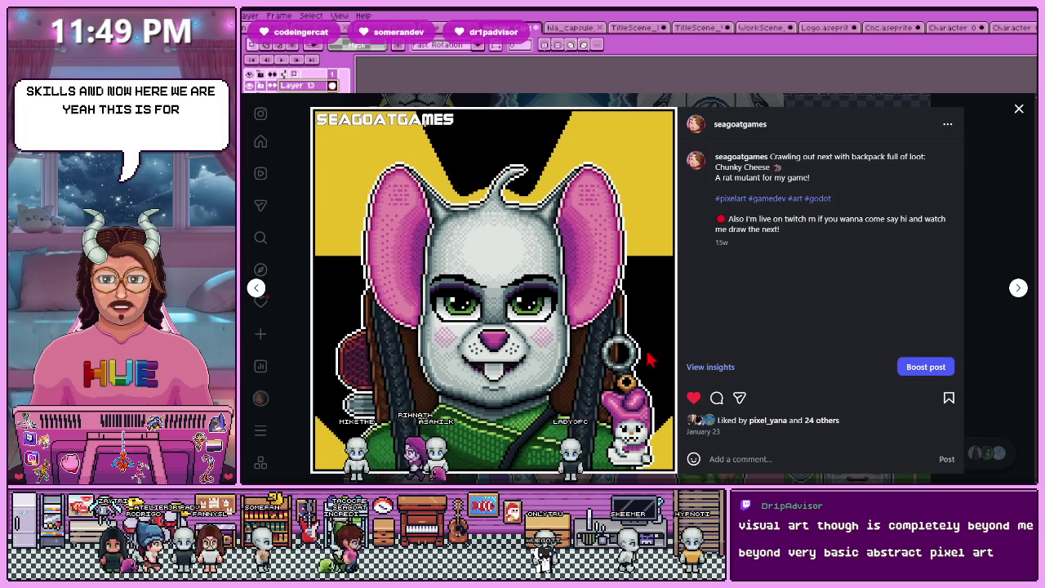
pyautogui.click(252, 296)
pyautogui.click(1018, 289)
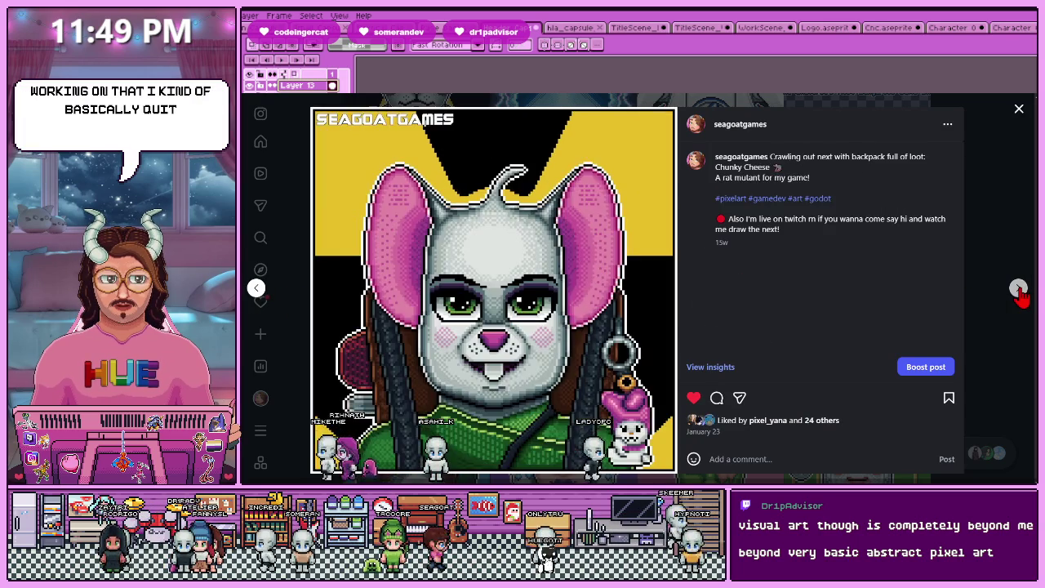
pyautogui.click(1018, 290)
pyautogui.click(1019, 289)
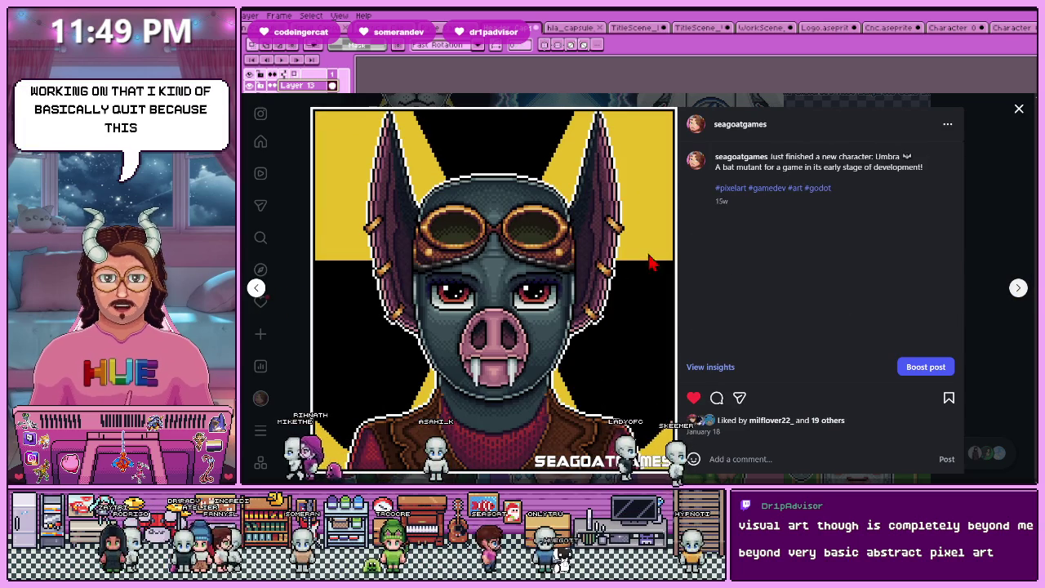
pyautogui.click(1018, 288)
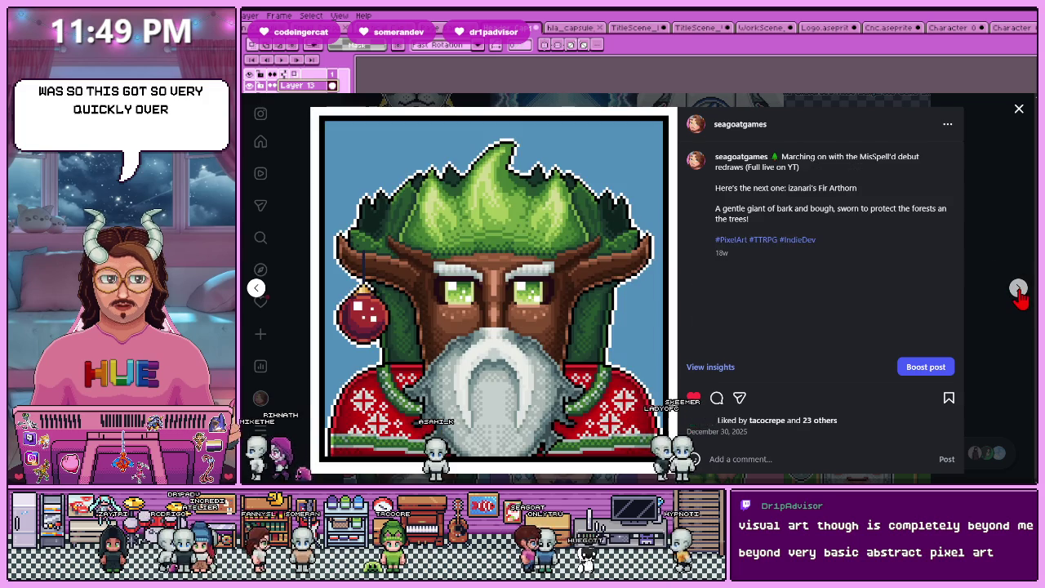
pyautogui.click(256, 291)
pyautogui.click(257, 291)
pyautogui.click(257, 291)
pyautogui.click(256, 290)
pyautogui.click(256, 291)
pyautogui.click(256, 289)
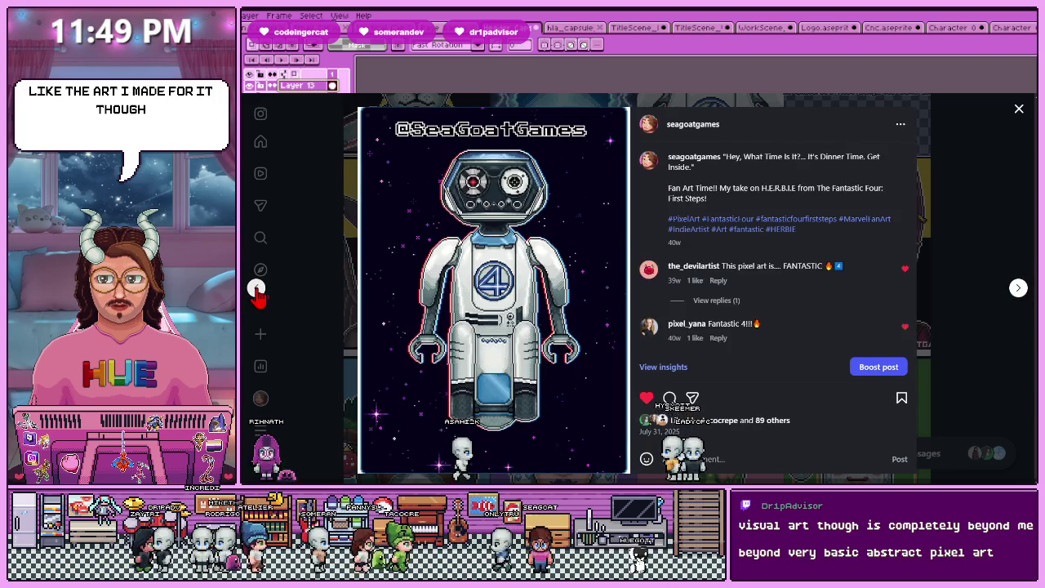
pyautogui.click(256, 287)
# Close the post viewer and scroll back down the profile grid
pyautogui.click(1018, 109)
pyautogui.scroll(-3, 699, 353)
pyautogui.scroll(-3, 698, 352)
pyautogui.scroll(-3, 698, 353)
pyautogui.scroll(-2, 698, 353)
pyautogui.scroll(-3, 698, 353)
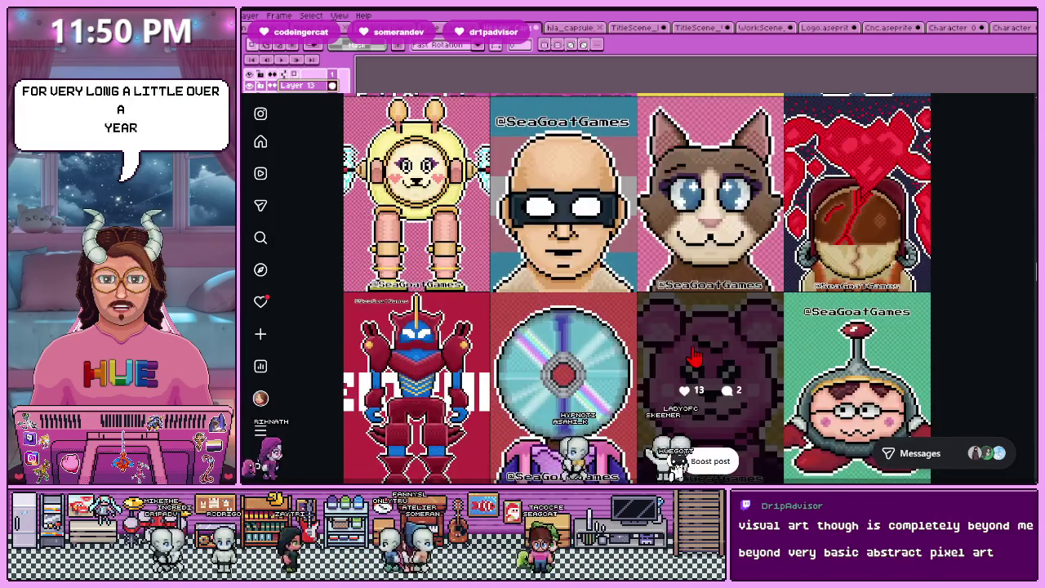
pyautogui.scroll(-3, 694, 356)
pyautogui.scroll(-3, 694, 364)
pyautogui.scroll(-3, 689, 359)
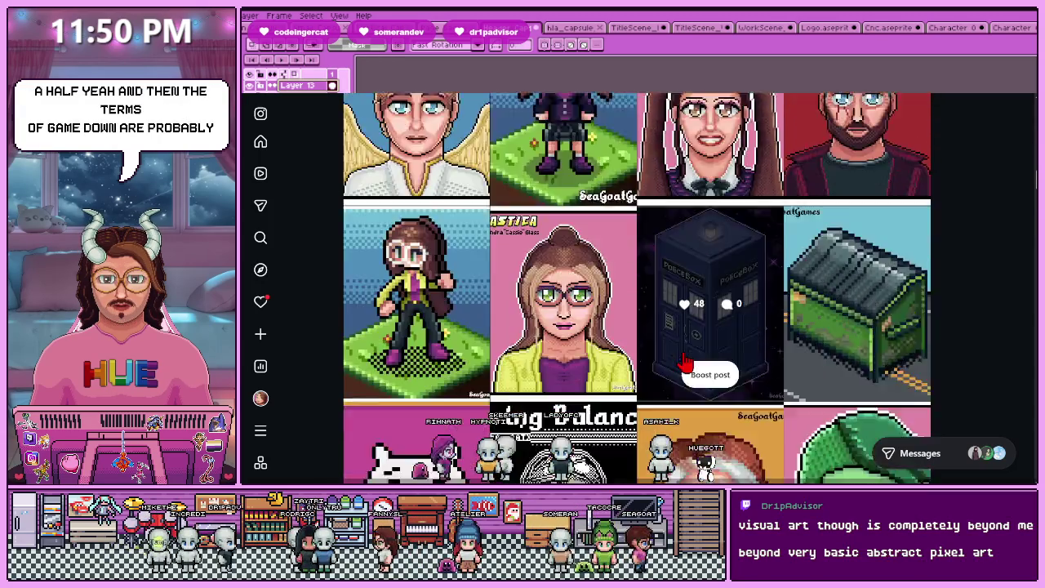
pyautogui.scroll(-3, 684, 361)
pyautogui.scroll(-3, 685, 362)
pyautogui.scroll(-1, 684, 361)
pyautogui.scroll(-2, 685, 364)
pyautogui.scroll(-5, 685, 362)
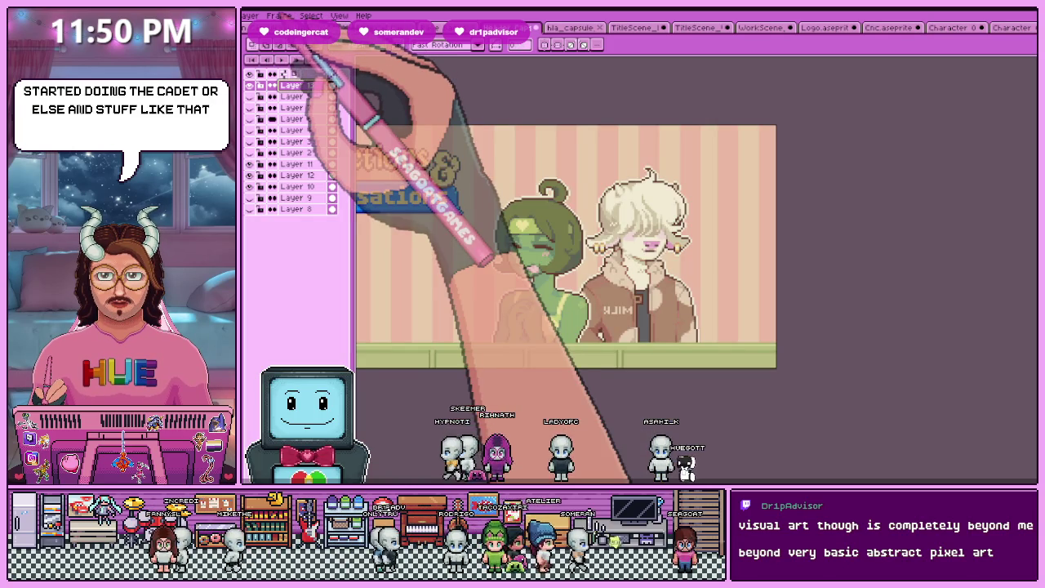
# Open Aseprite's Frame menu, then switch over to the music score window
pyautogui.click(279, 16)
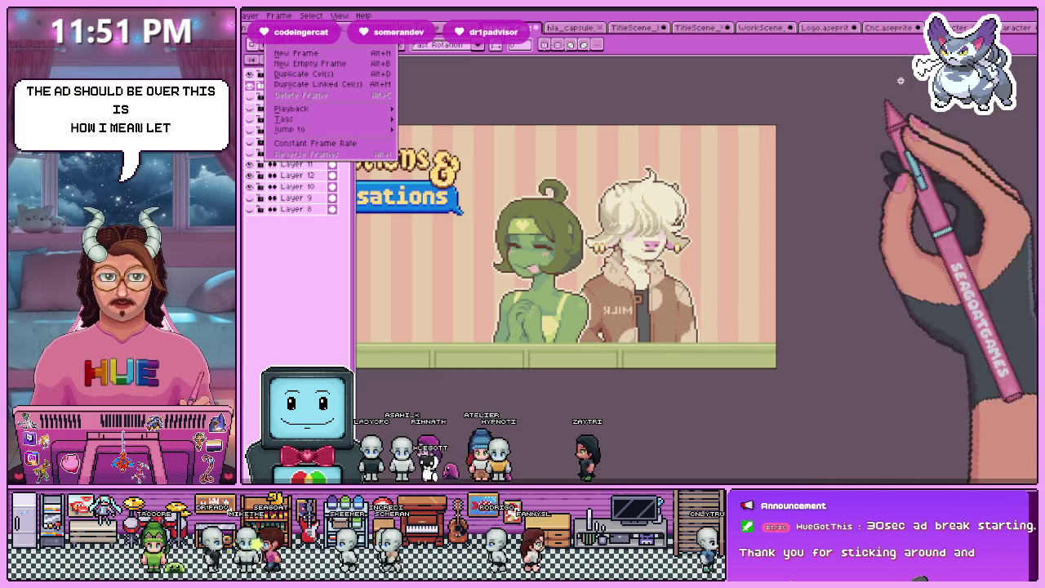
pyautogui.hotkey('alt', 'Tab')
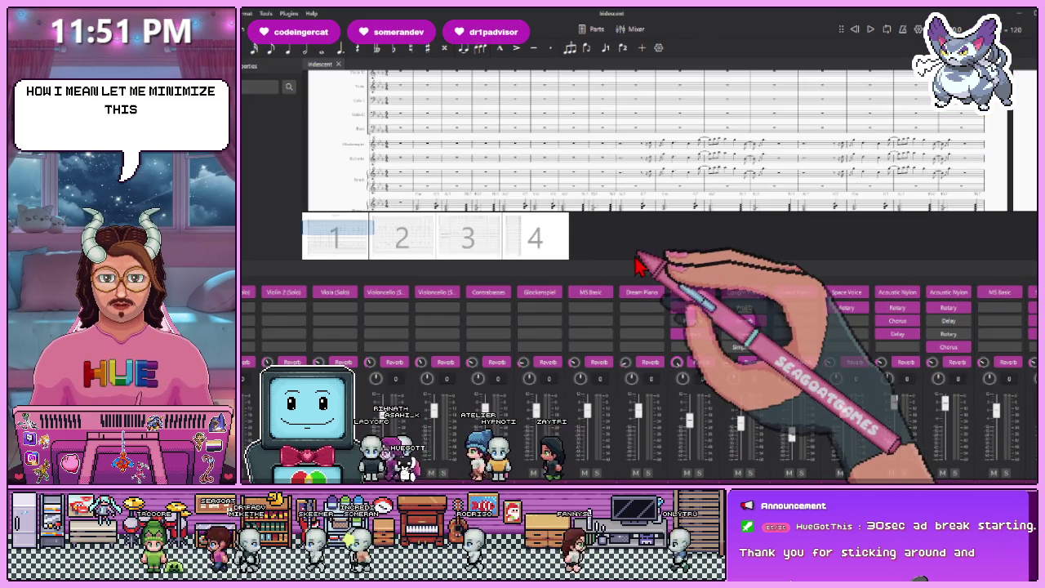
# Collapse the Mixer panel so the Iridescent score fills the window
pyautogui.moveTo(635, 260); pyautogui.dragTo(633, 390)
pyautogui.scroll(-3, 595, 280)
pyautogui.scroll(-3, 591, 310)
pyautogui.scroll(2, 587, 317)
pyautogui.moveTo(642, 405); pyautogui.dragTo(661, 441)
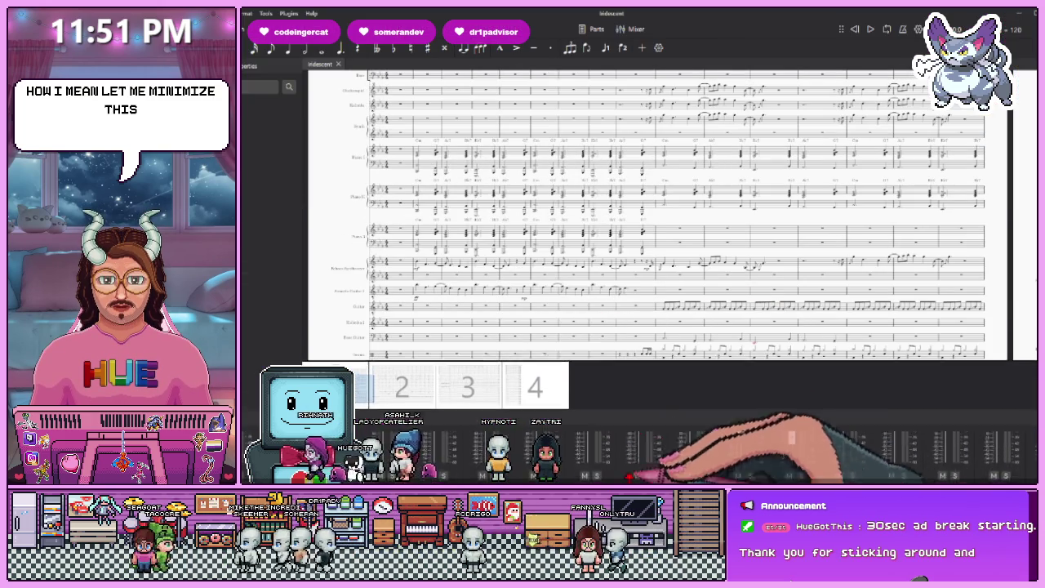
# Zoom and pan across the score pages, settling back near page 2
pyautogui.scroll(2, 518, 299)
pyautogui.scroll(2, 520, 304)
pyautogui.scroll(-1, 516, 302)
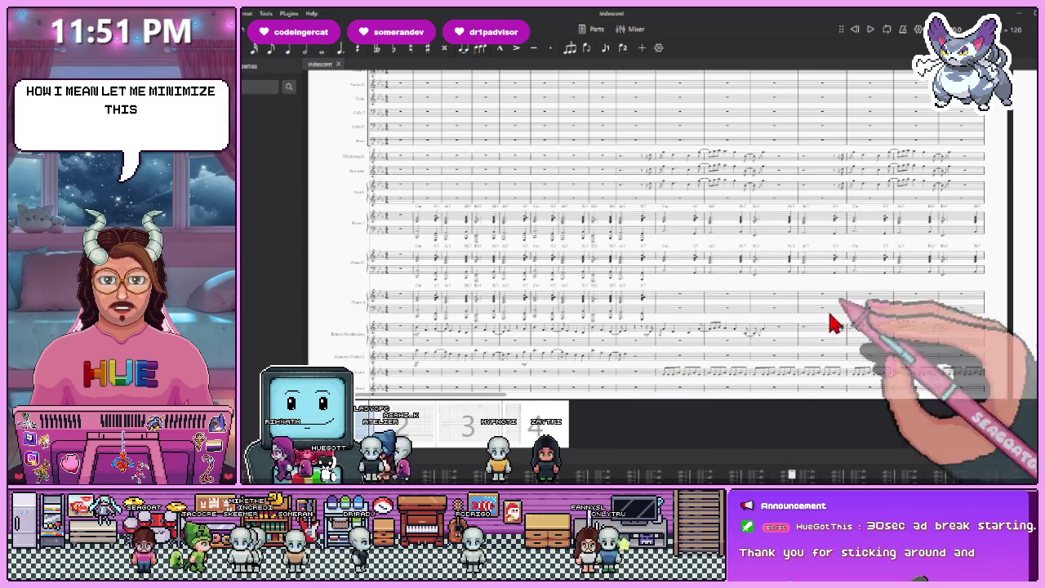
pyautogui.scroll(1, 513, 304)
pyautogui.scroll(2, 512, 304)
pyautogui.scroll(2, 509, 305)
pyautogui.scroll(1, 508, 307)
pyautogui.scroll(-2, 522, 277)
pyautogui.scroll(-2, 552, 242)
pyautogui.scroll(-1, 770, 198)
pyautogui.scroll(-2, 716, 182)
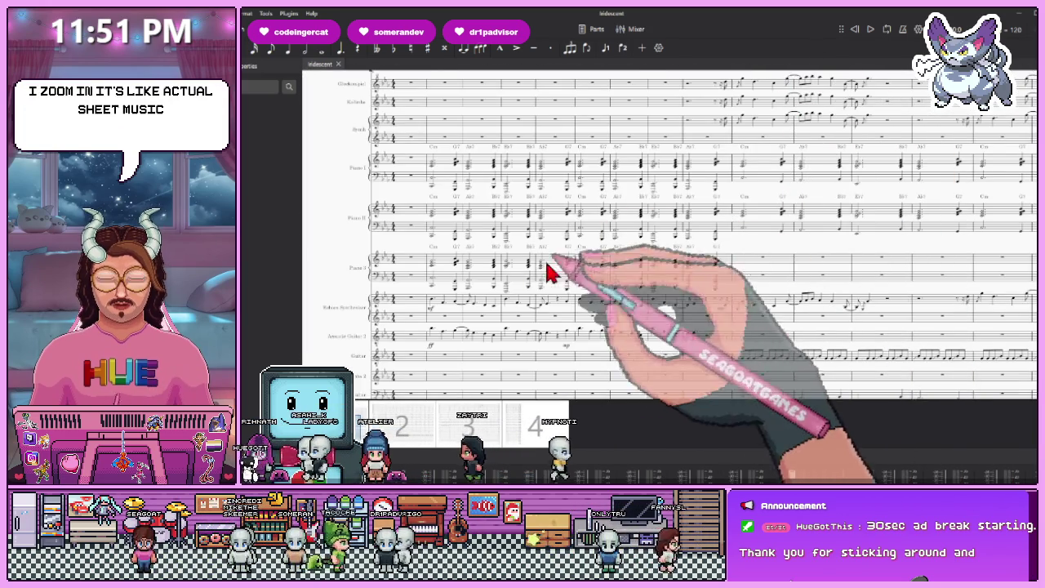
pyautogui.scroll(2, 375, 433)
pyautogui.scroll(1, 400, 433)
pyautogui.scroll(1, 423, 433)
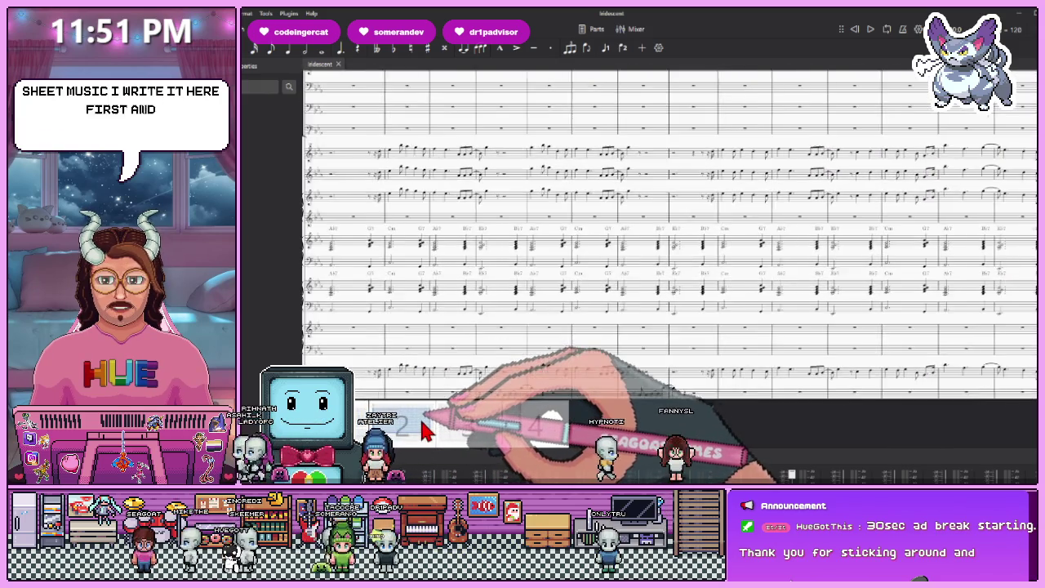
pyautogui.hscroll(2, 429, 433)
pyautogui.hscroll(1, 441, 433)
pyautogui.hscroll(2, 453, 434)
pyautogui.hscroll(2, 455, 434)
pyautogui.hscroll(1, 463, 432)
pyautogui.hscroll(2, 466, 432)
pyautogui.hscroll(2, 490, 431)
pyautogui.moveTo(507, 430)
pyautogui.mouseDown()
pyautogui.moveTo(541, 427)
pyautogui.moveTo(400, 439)
pyautogui.moveTo(372, 424)
pyautogui.mouseUp()
pyautogui.scroll(2, 817, 61)
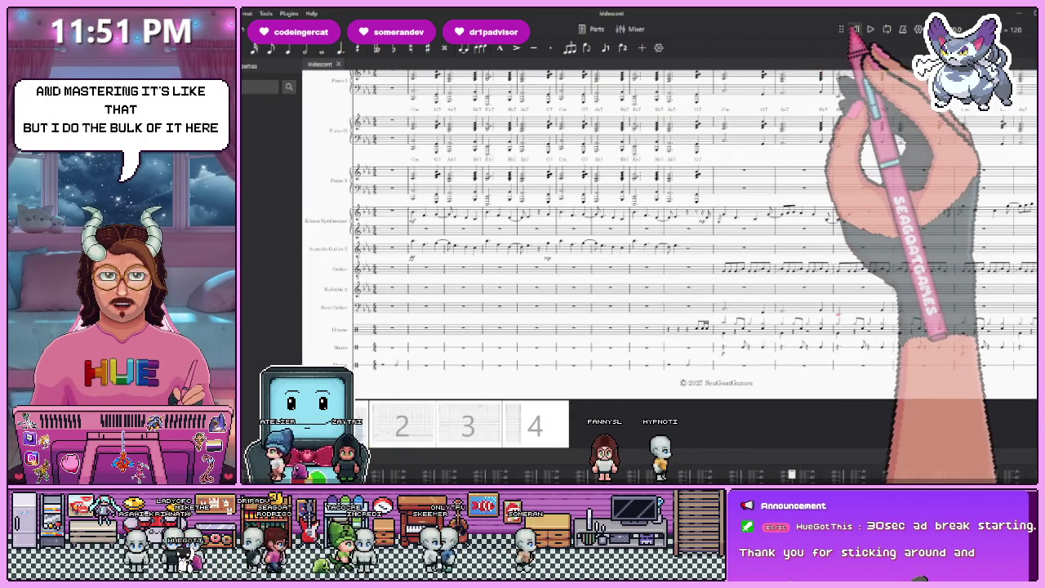
# Play back the Iridescent score, restarting from a chosen passage, then stop around measure 34
pyautogui.click(870, 29)
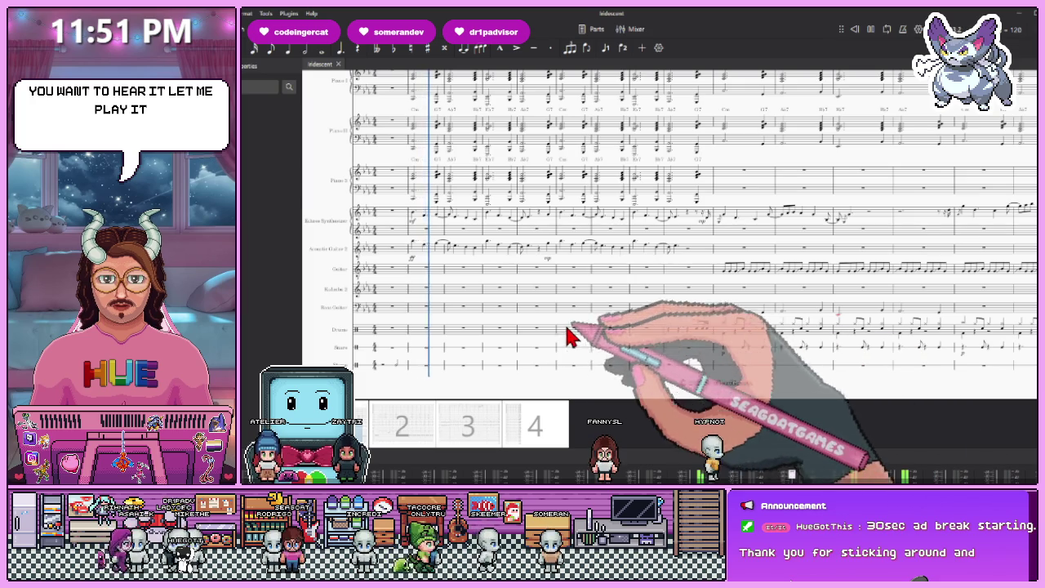
pyautogui.scroll(2, 563, 334)
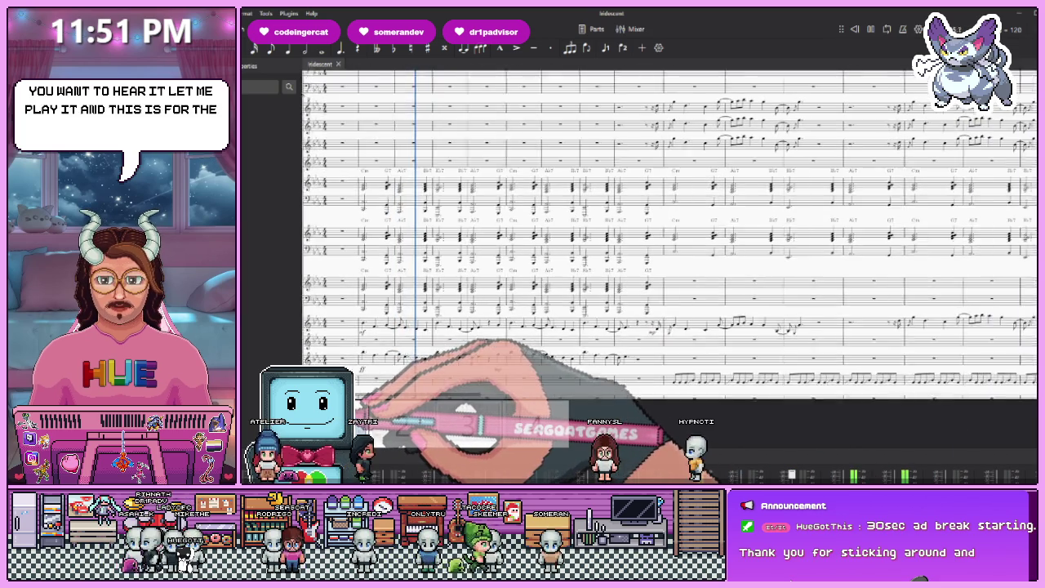
pyautogui.moveTo(515, 363); pyautogui.dragTo(359, 408)
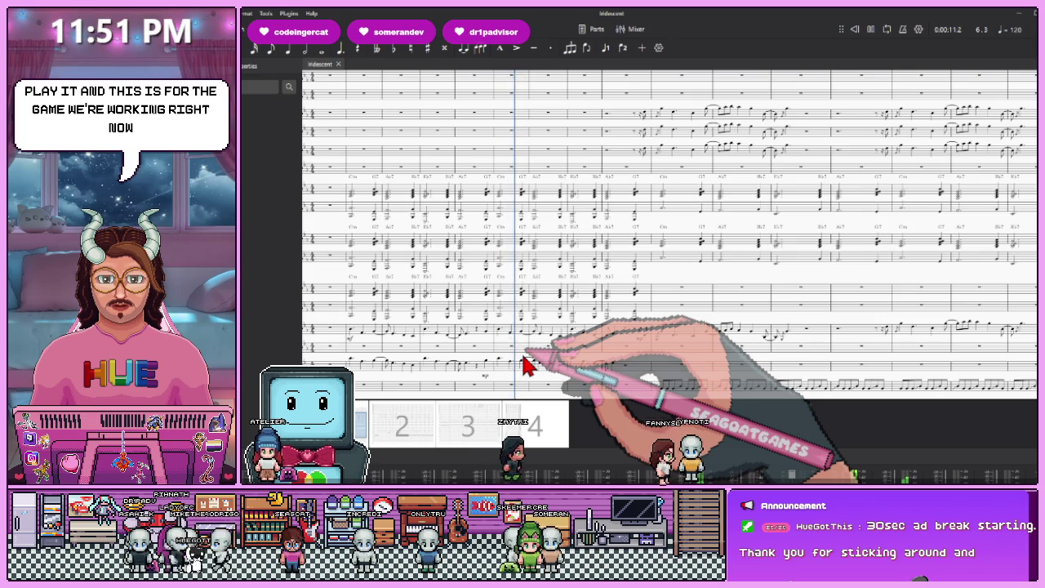
pyautogui.keyDown('ctrl'); pyautogui.scroll(2, 527, 365); pyautogui.keyUp('ctrl')
pyautogui.keyDown('ctrl'); pyautogui.scroll(1, 526, 365); pyautogui.keyUp('ctrl')
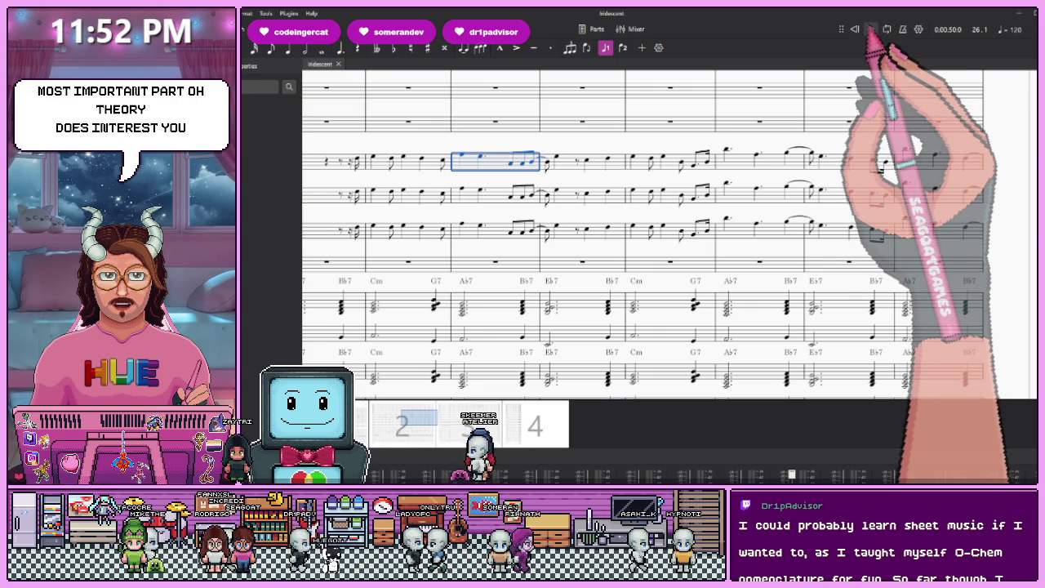
pyautogui.click(870, 29)
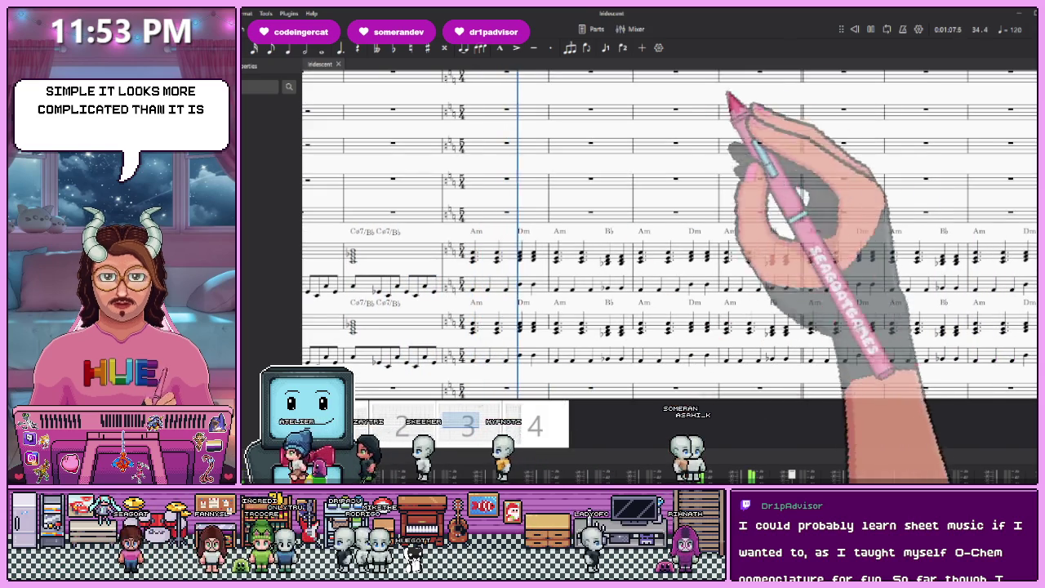
pyautogui.press('space')
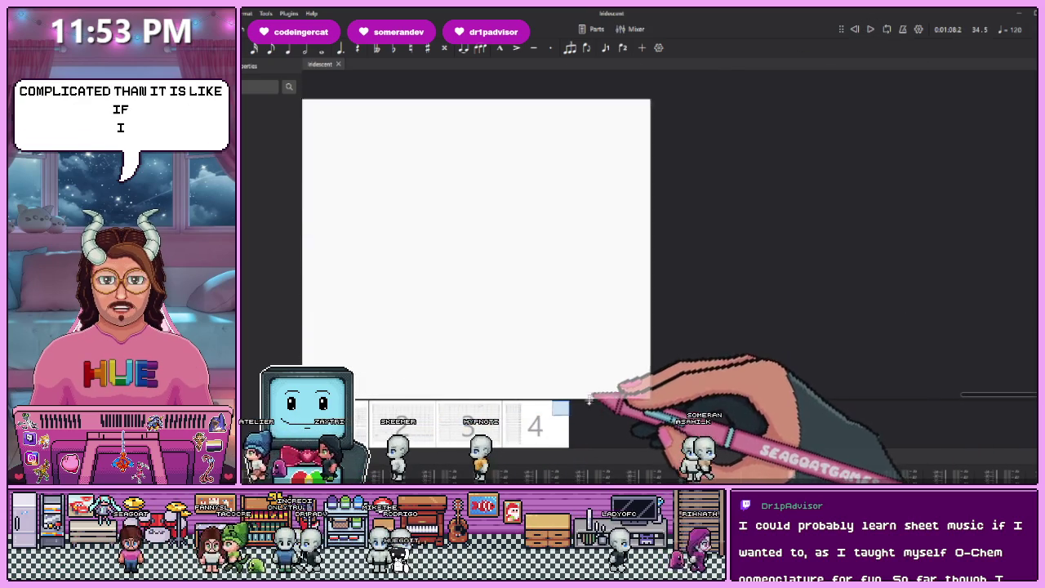
# Paste into the selected empty measures and move to a page of rest-filled measures
pyautogui.scroll(3, 553, 413)
pyautogui.scroll(3, 549, 404)
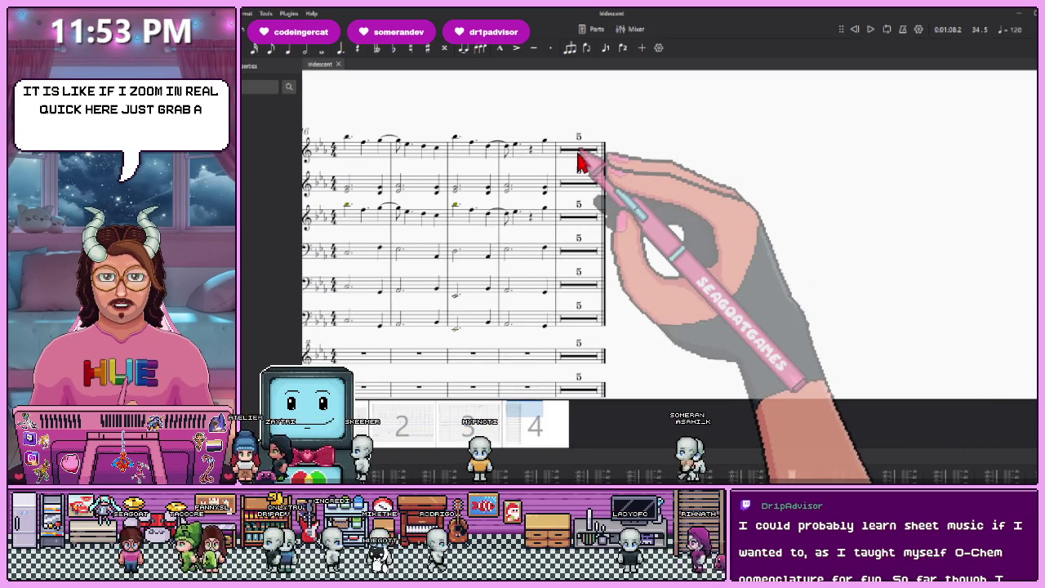
pyautogui.hotkey('ctrl', 'v')
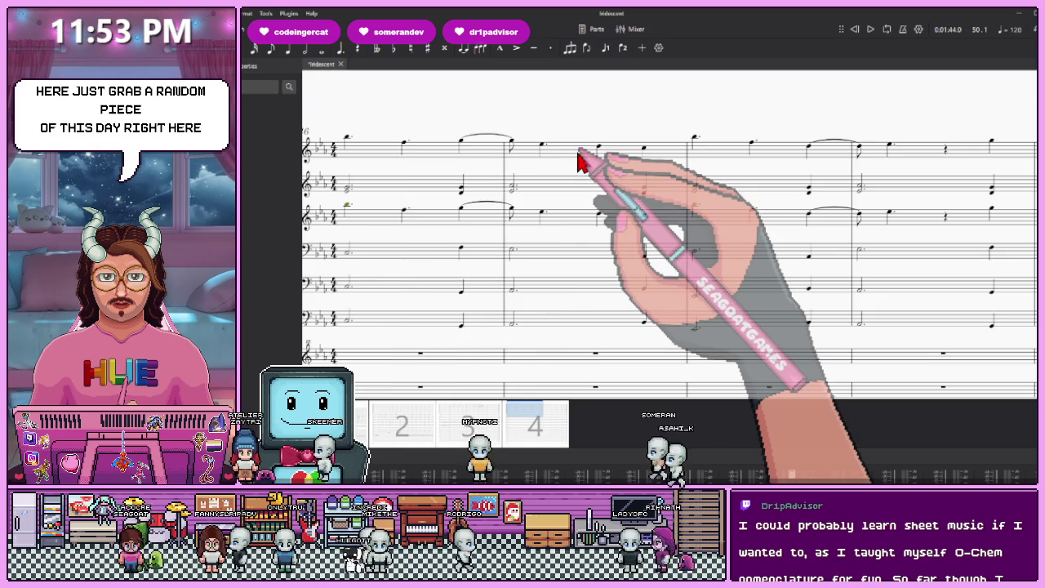
pyautogui.click(525, 416)
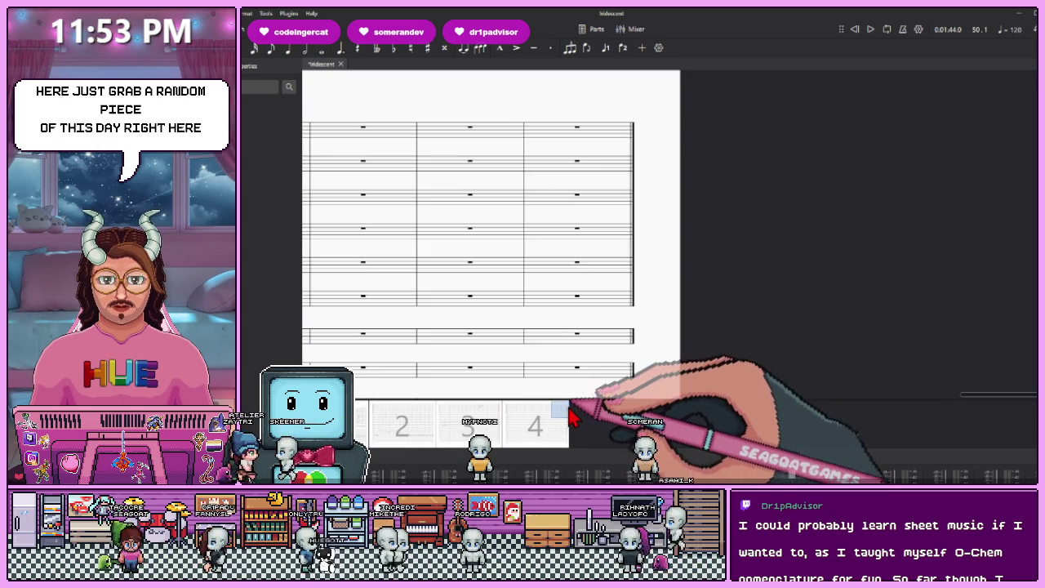
pyautogui.keyDown('ctrl'); pyautogui.scroll(3, 448, 140); pyautogui.keyUp('ctrl')
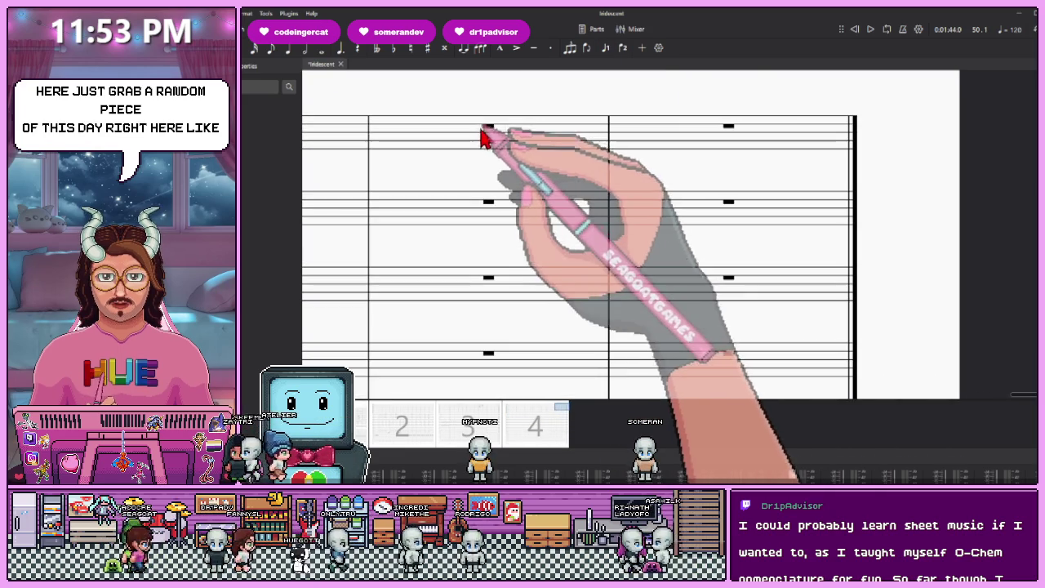
# On the top staff, enter quarter notes, a beamed eighth and a sixteenth note
pyautogui.click(389, 107)
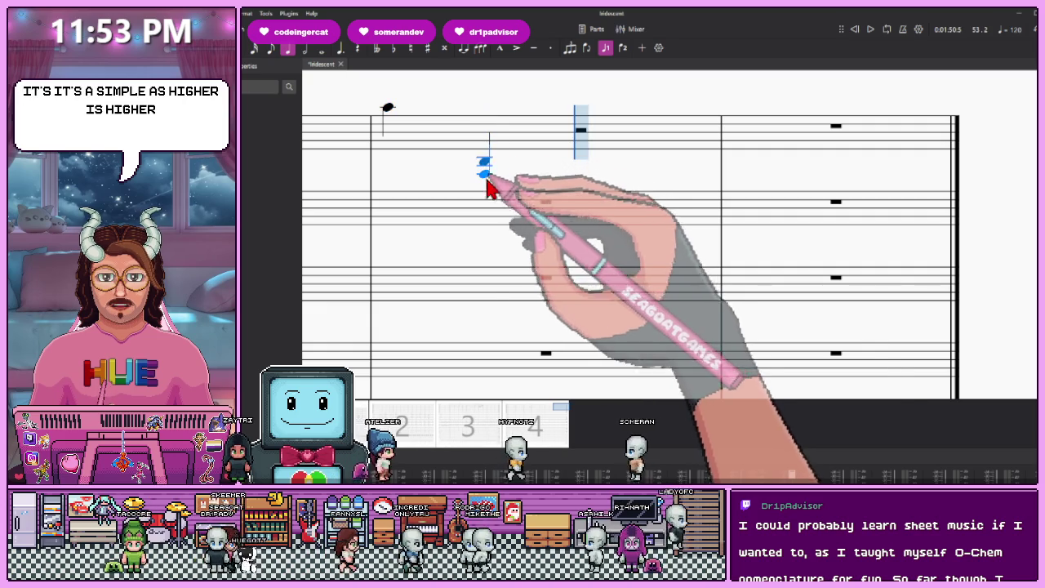
pyautogui.click(488, 163)
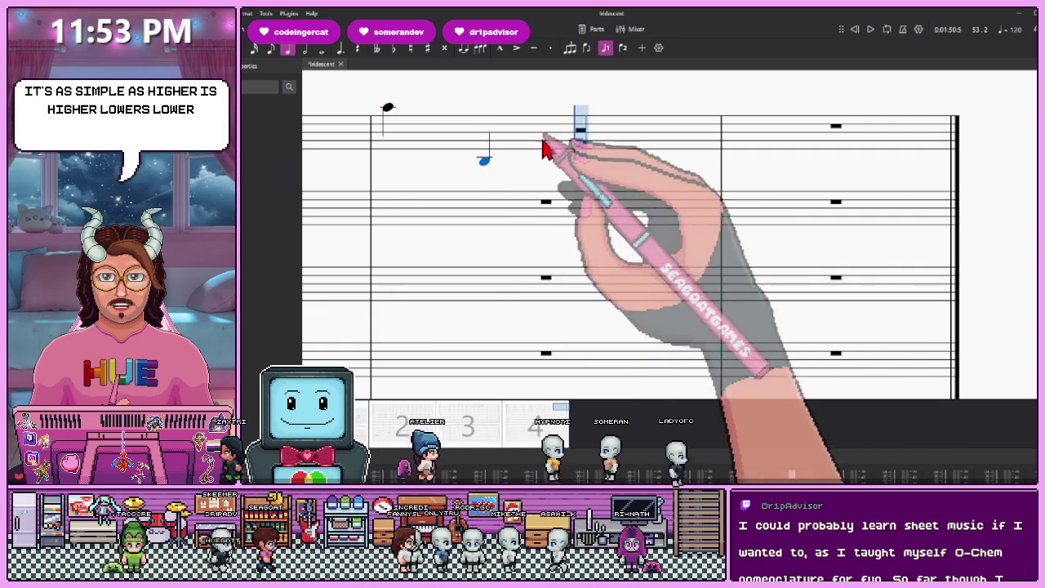
pyautogui.click(271, 47)
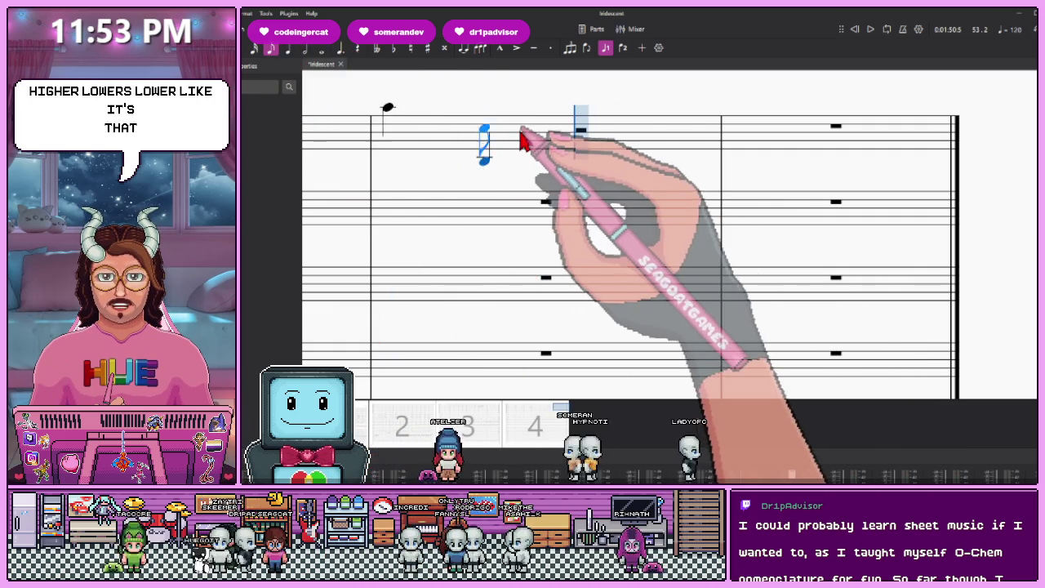
pyautogui.click(513, 137)
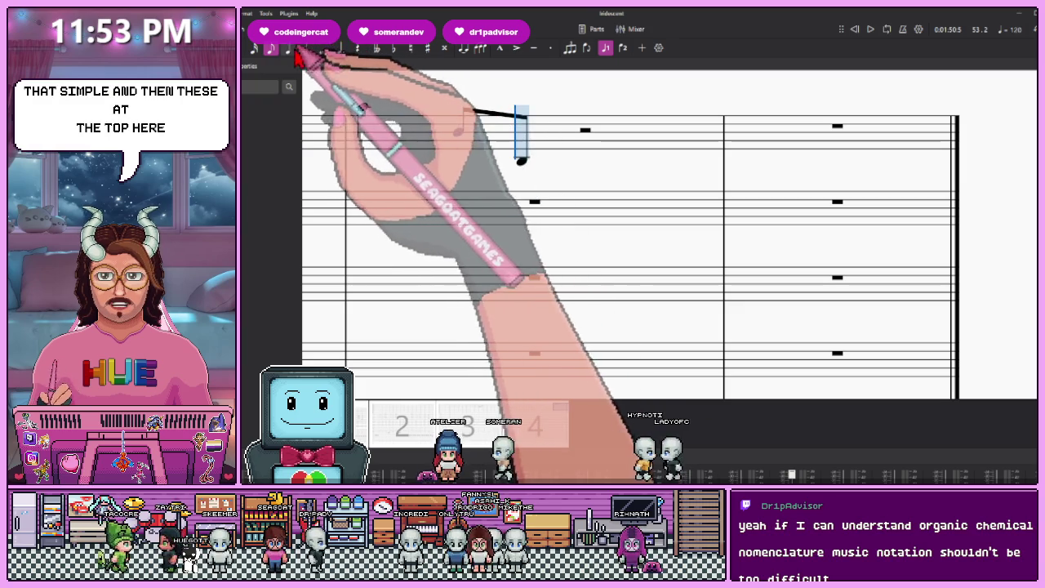
pyautogui.click(254, 48)
pyautogui.click(568, 157)
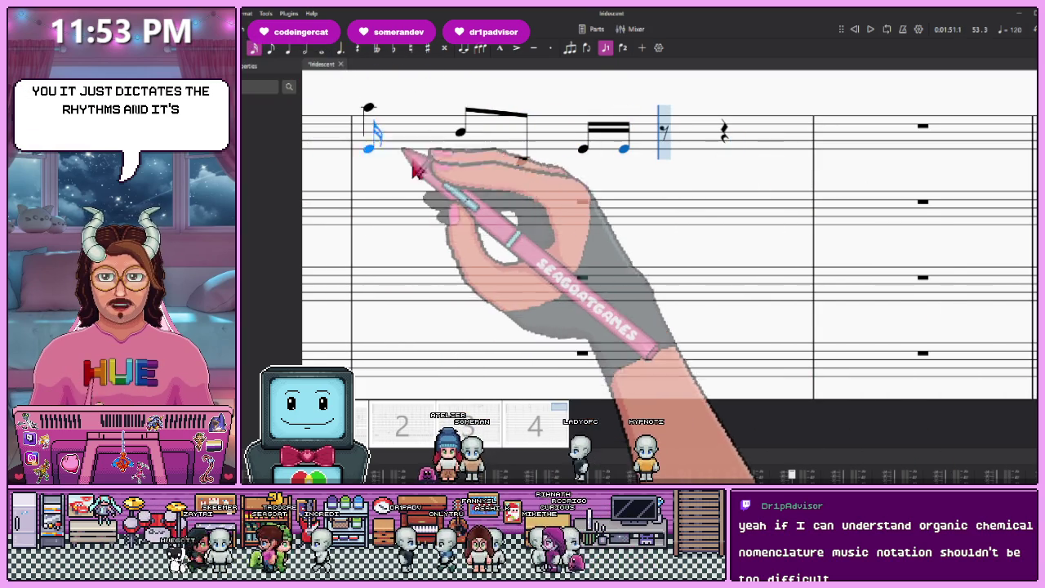
# Fill the second staff with a quarter, two eighths and four sixteenths, then select both measures
pyautogui.click(287, 48)
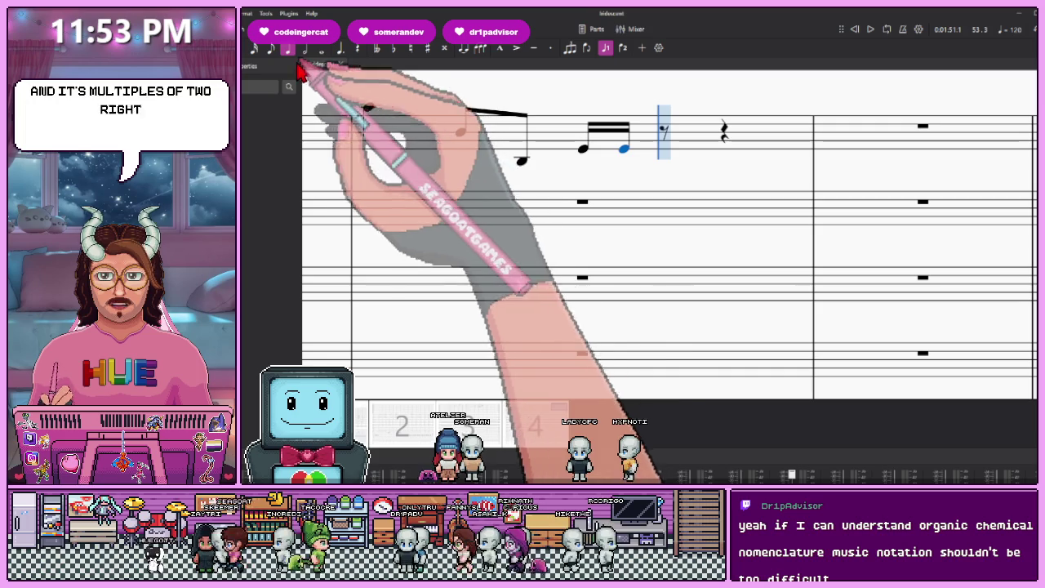
pyautogui.click(370, 212)
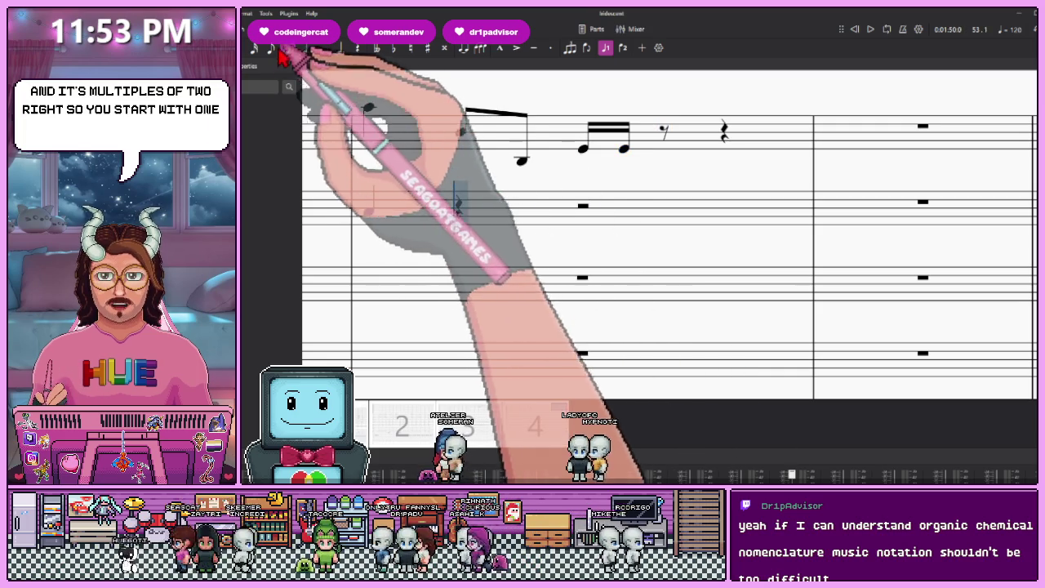
pyautogui.click(271, 47)
pyautogui.click(464, 211)
pyautogui.click(499, 214)
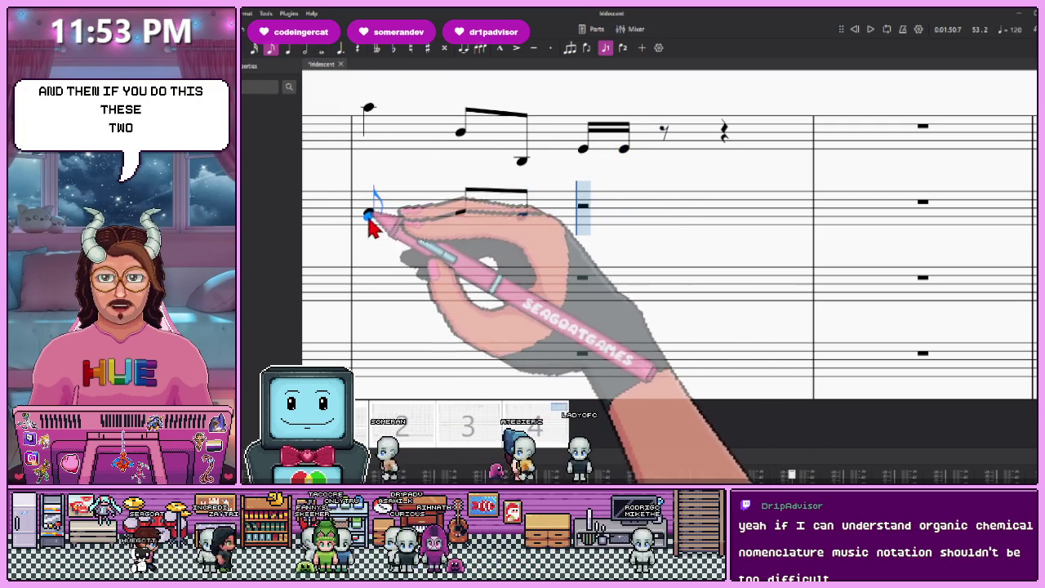
pyautogui.click(254, 47)
pyautogui.click(540, 212)
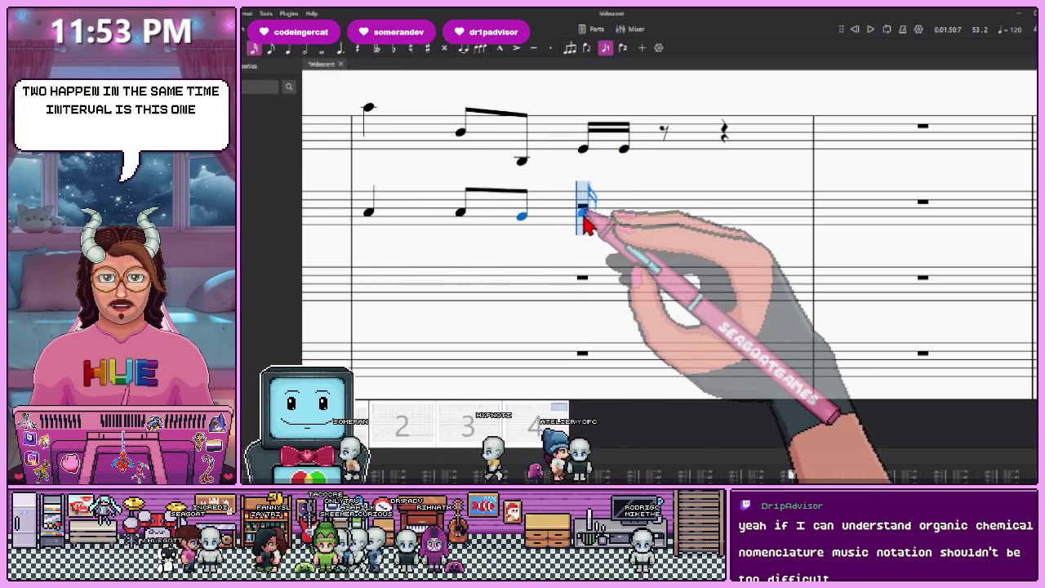
pyautogui.click(598, 214)
pyautogui.click(641, 214)
pyautogui.click(686, 216)
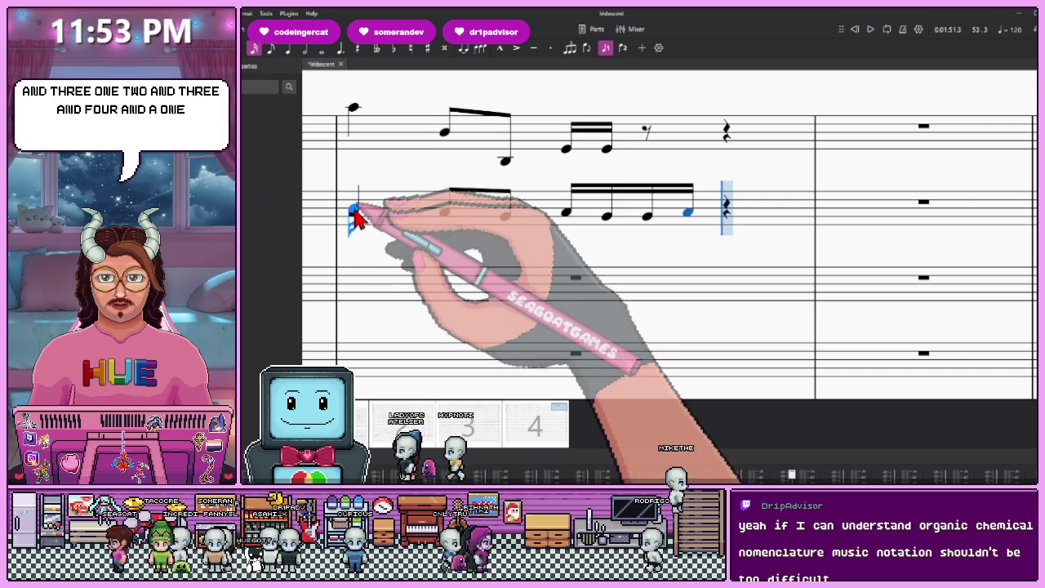
pyautogui.click(373, 135)
pyautogui.keyDown('shift'); pyautogui.click(727, 222); pyautogui.keyUp('shift')
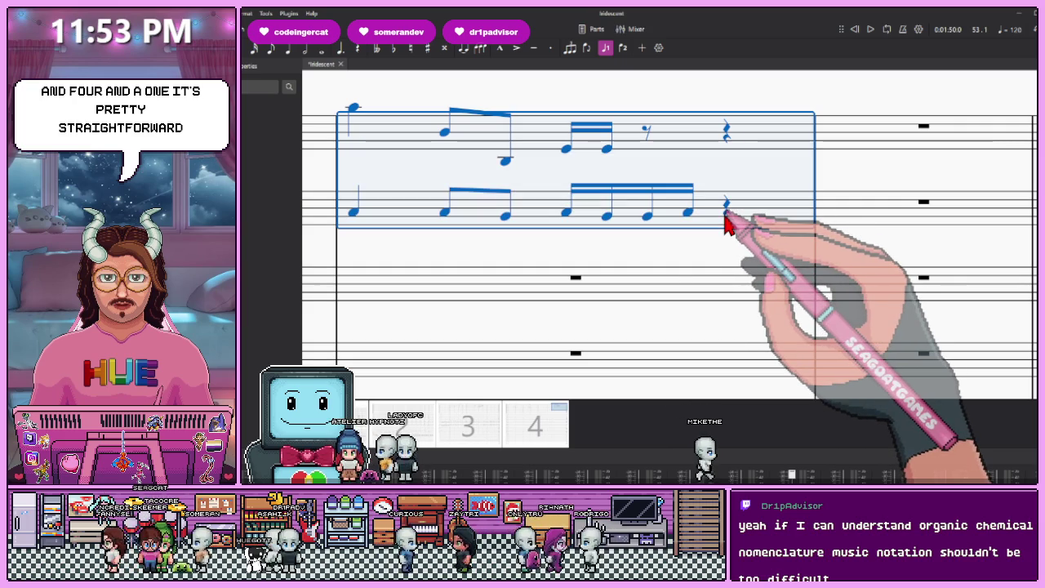
# Select the Syn. melody across several measures and play it back
pyautogui.keyDown('ctrl'); pyautogui.scroll(-3, 686, 225); pyautogui.keyUp('ctrl')
pyautogui.keyDown('ctrl'); pyautogui.scroll(-3, 583, 431); pyautogui.keyUp('ctrl')
pyautogui.keyDown('ctrl'); pyautogui.scroll(2, 544, 420); pyautogui.keyUp('ctrl')
pyautogui.keyDown('ctrl'); pyautogui.scroll(2, 524, 431); pyautogui.keyUp('ctrl')
pyautogui.keyDown('ctrl'); pyautogui.scroll(-2, 524, 423); pyautogui.keyUp('ctrl')
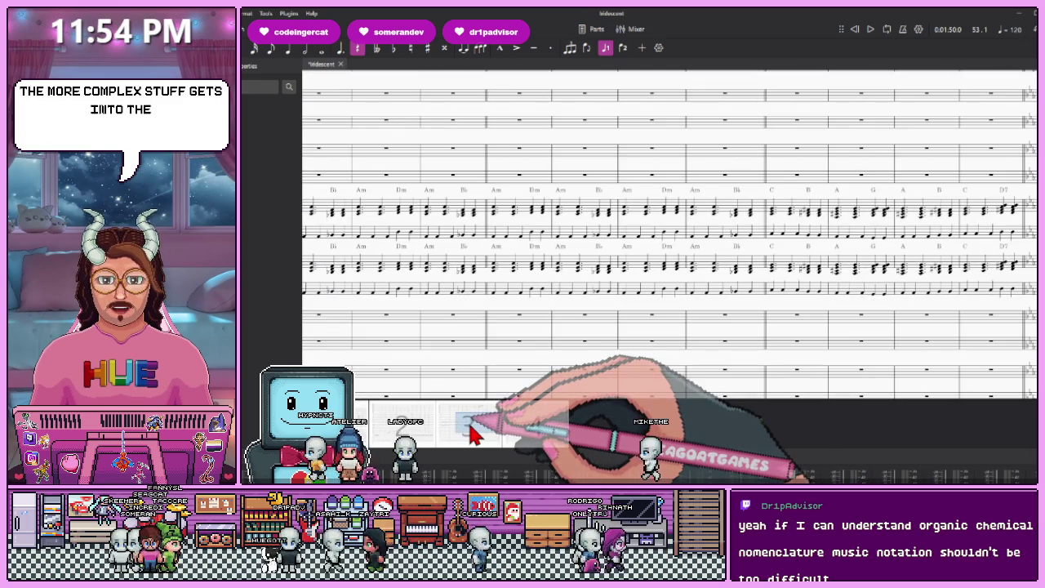
pyautogui.moveTo(472, 434)
pyautogui.mouseDown()
pyautogui.moveTo(408, 427)
pyautogui.moveTo(389, 439)
pyautogui.moveTo(381, 427)
pyautogui.mouseUp()
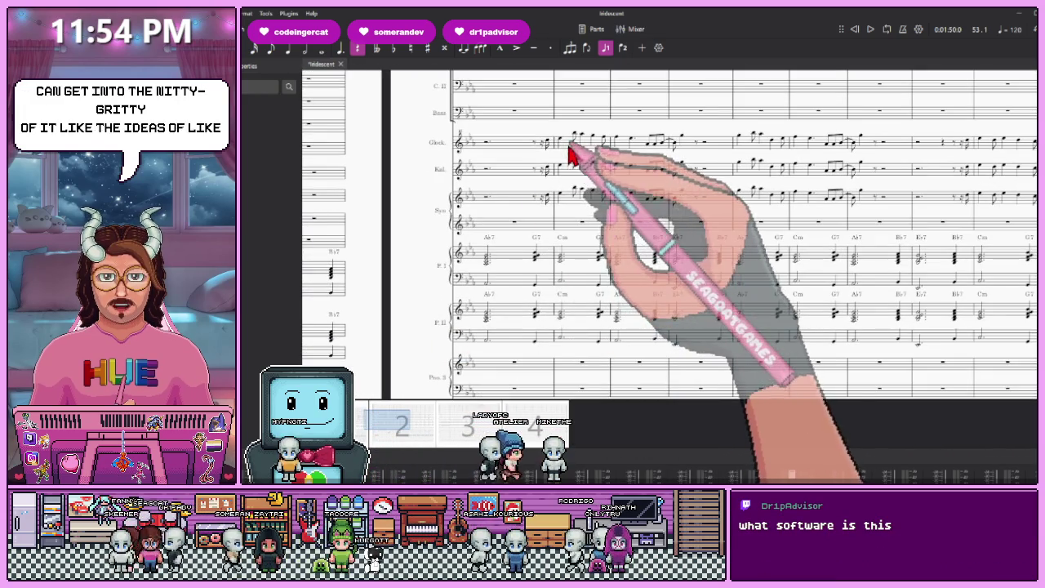
pyautogui.click(571, 145)
pyautogui.click(571, 184)
pyautogui.click(575, 211)
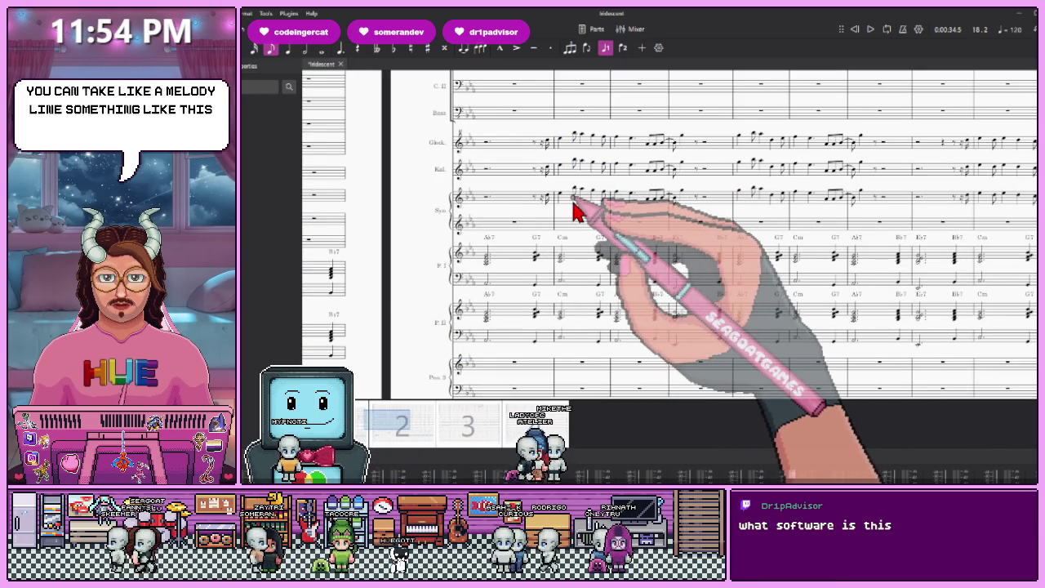
pyautogui.moveTo(569, 209); pyautogui.dragTo(867, 211)
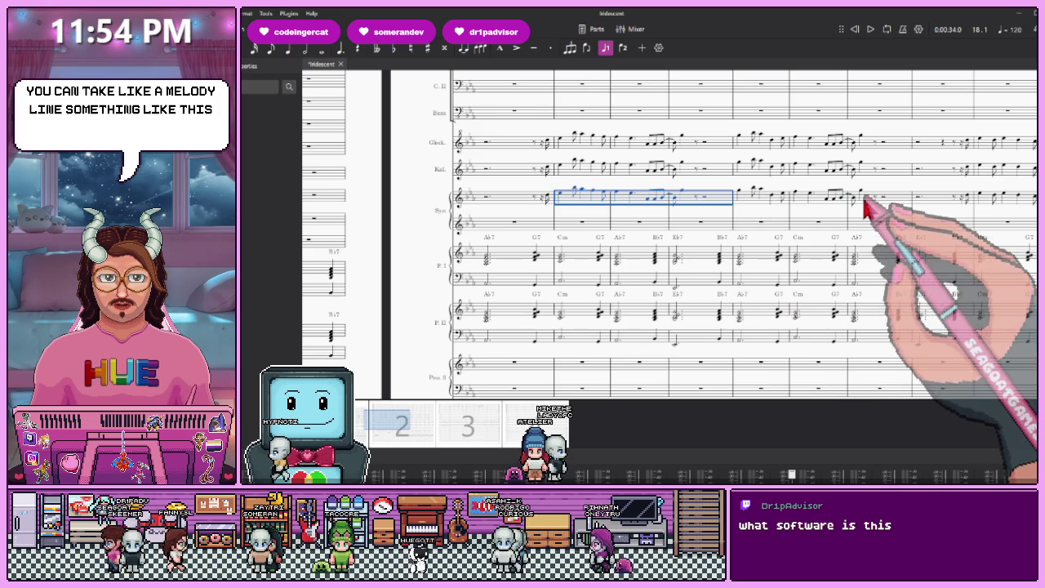
pyautogui.press('space')
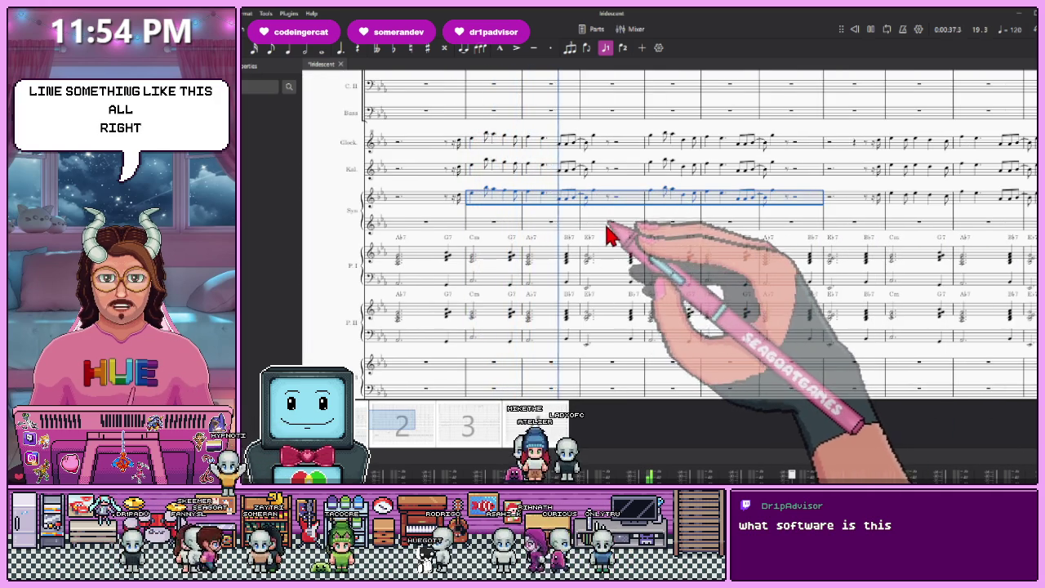
# Select the piano chord staff measures up through the melody staff, then stop playback
pyautogui.scroll(2, 604, 233)
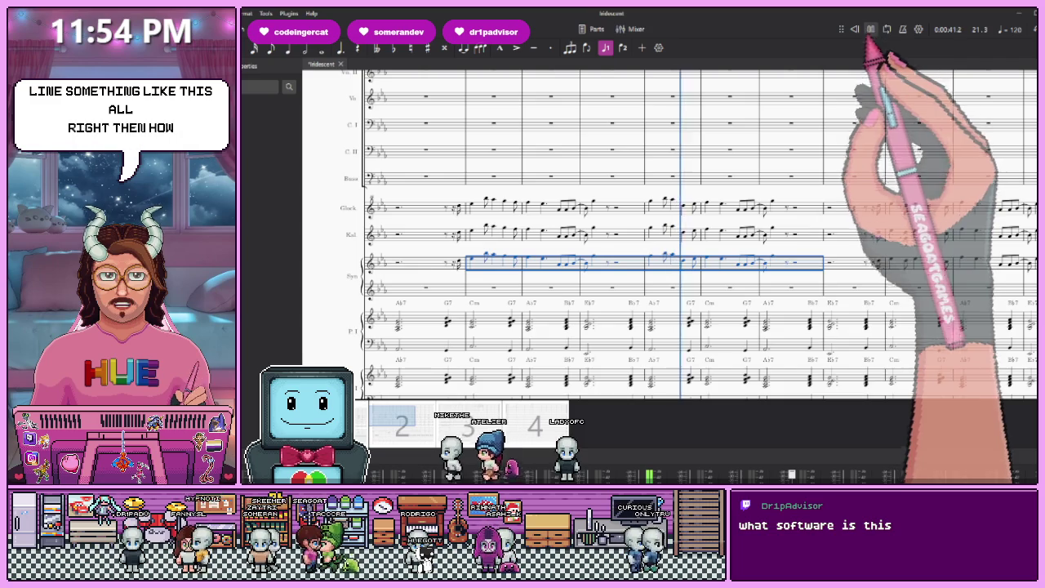
pyautogui.scroll(-3, 366, 427)
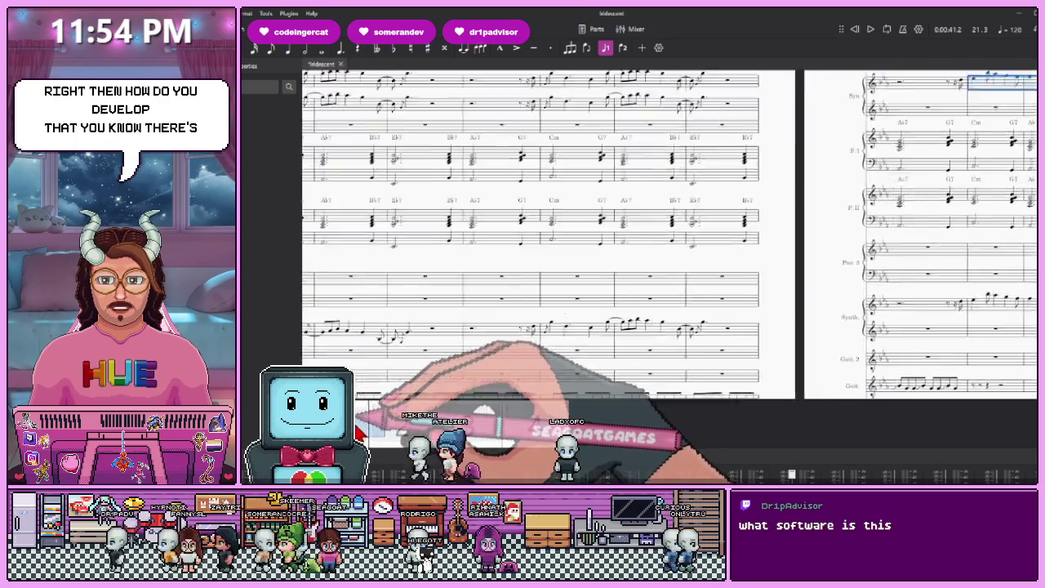
pyautogui.keyDown('ctrl'); pyautogui.scroll(1, 357, 432); pyautogui.keyUp('ctrl')
pyautogui.keyDown('ctrl'); pyautogui.scroll(1, 364, 433); pyautogui.keyUp('ctrl')
pyautogui.keyDown('ctrl'); pyautogui.scroll(1, 375, 431); pyautogui.keyUp('ctrl')
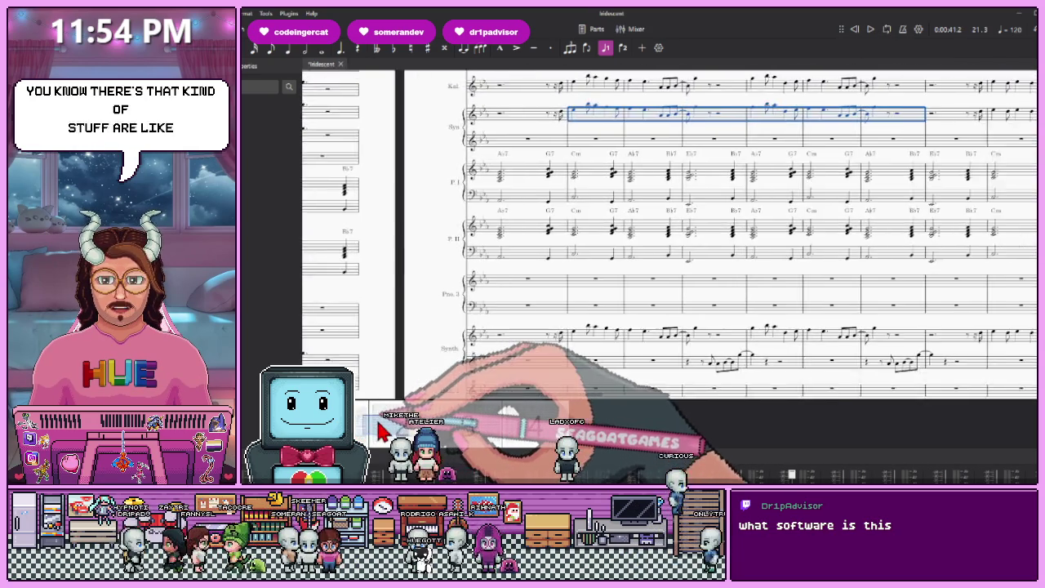
pyautogui.hscroll(2, 380, 433)
pyautogui.scroll(1, 390, 418)
pyautogui.scroll(1, 398, 408)
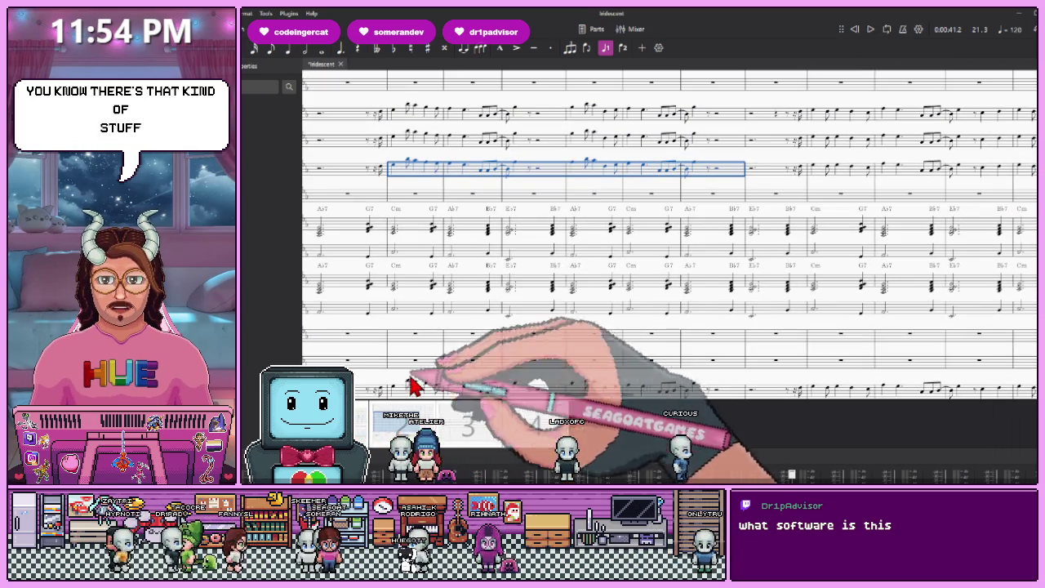
pyautogui.click(403, 230)
pyautogui.keyDown('shift'); pyautogui.click(707, 230); pyautogui.keyUp('shift')
pyautogui.keyDown('shift'); pyautogui.click(710, 181); pyautogui.keyUp('shift')
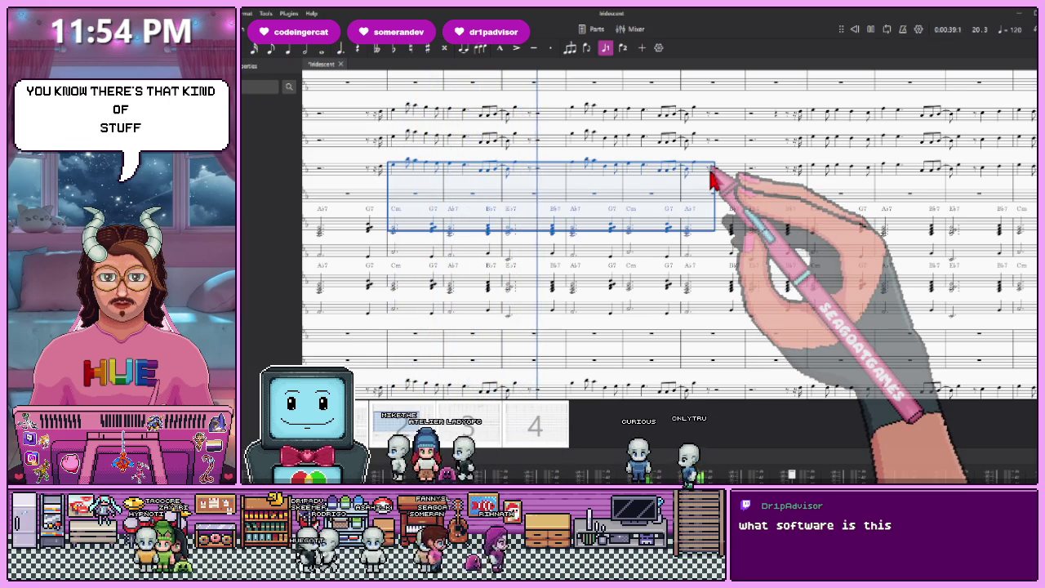
pyautogui.press('space')
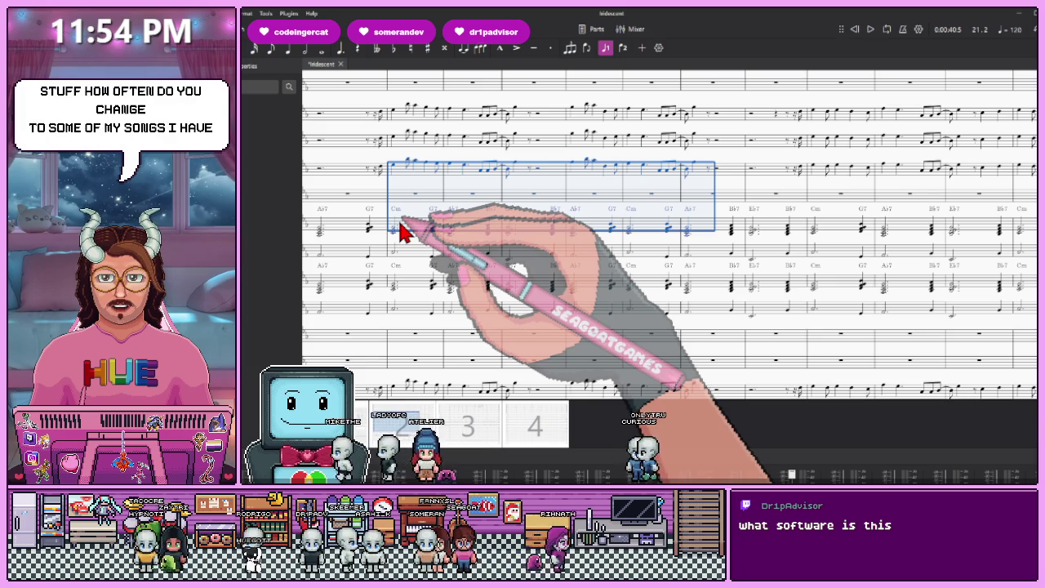
# Rewind playback to the start, select Piano 3 and save the score with Ctrl+S
pyautogui.hscroll(-10, 507, 220)
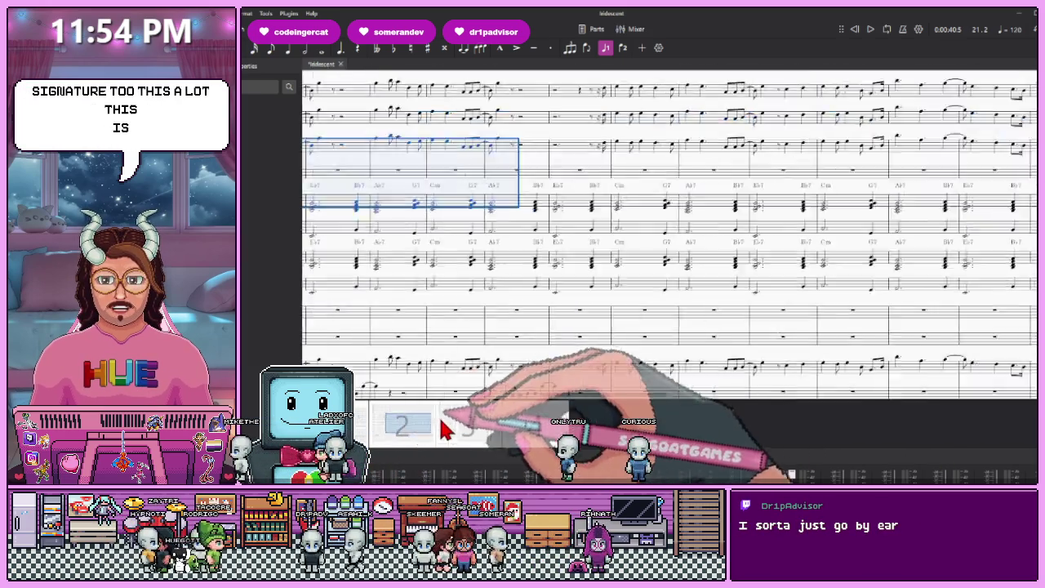
pyautogui.moveTo(444, 428); pyautogui.dragTo(489, 425)
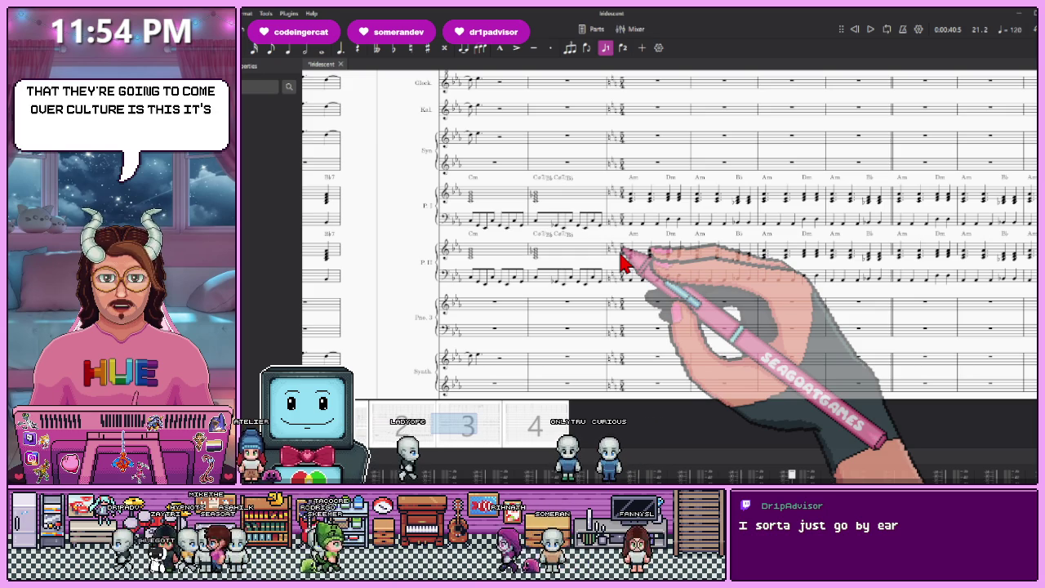
pyautogui.moveTo(457, 429)
pyautogui.mouseDown()
pyautogui.moveTo(502, 441)
pyautogui.moveTo(484, 441)
pyautogui.mouseUp()
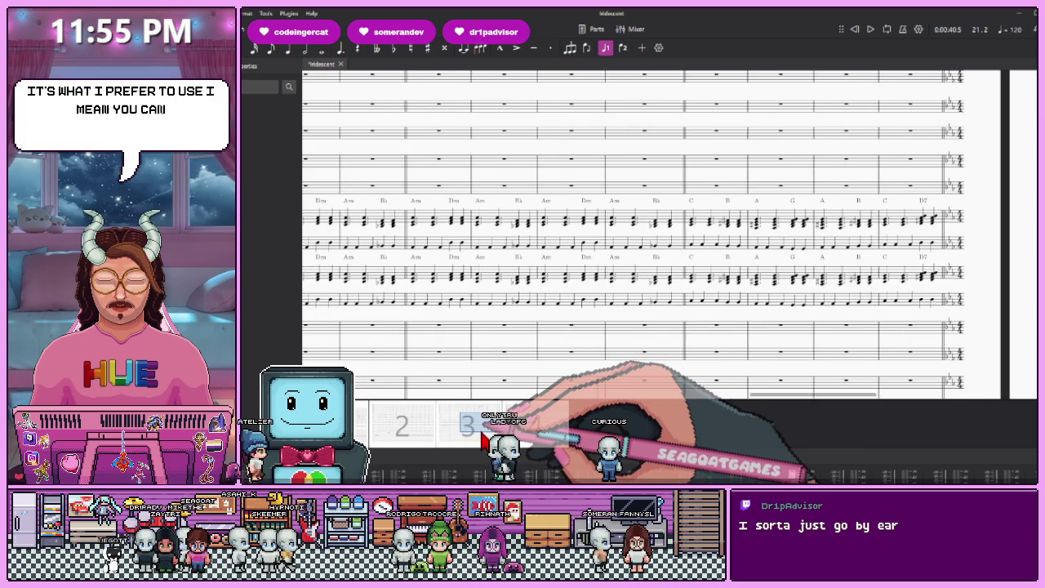
pyautogui.moveTo(484, 438); pyautogui.dragTo(491, 437)
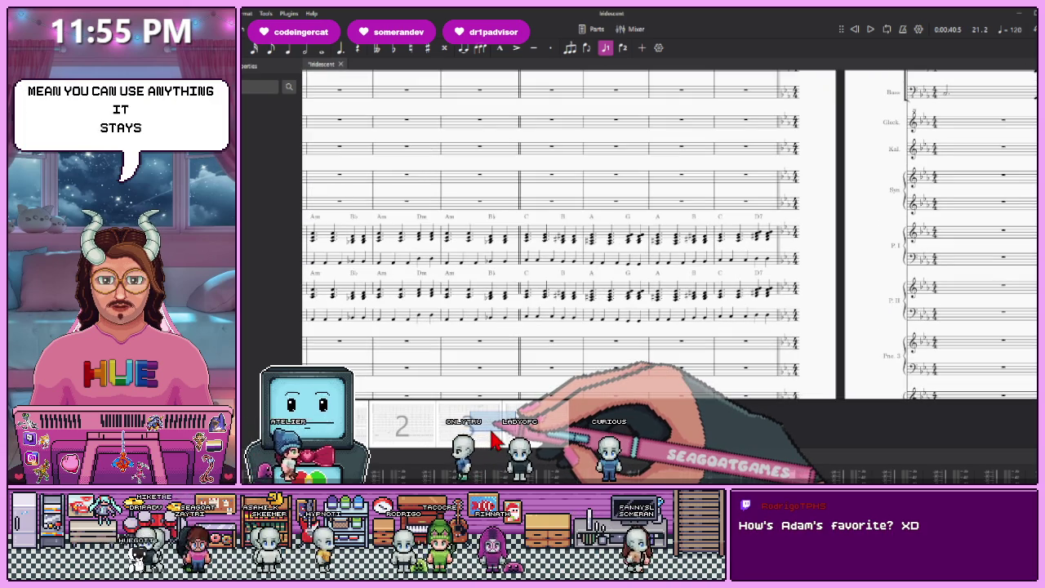
pyautogui.moveTo(492, 439)
pyautogui.mouseDown()
pyautogui.moveTo(441, 441)
pyautogui.moveTo(689, 158)
pyautogui.mouseUp()
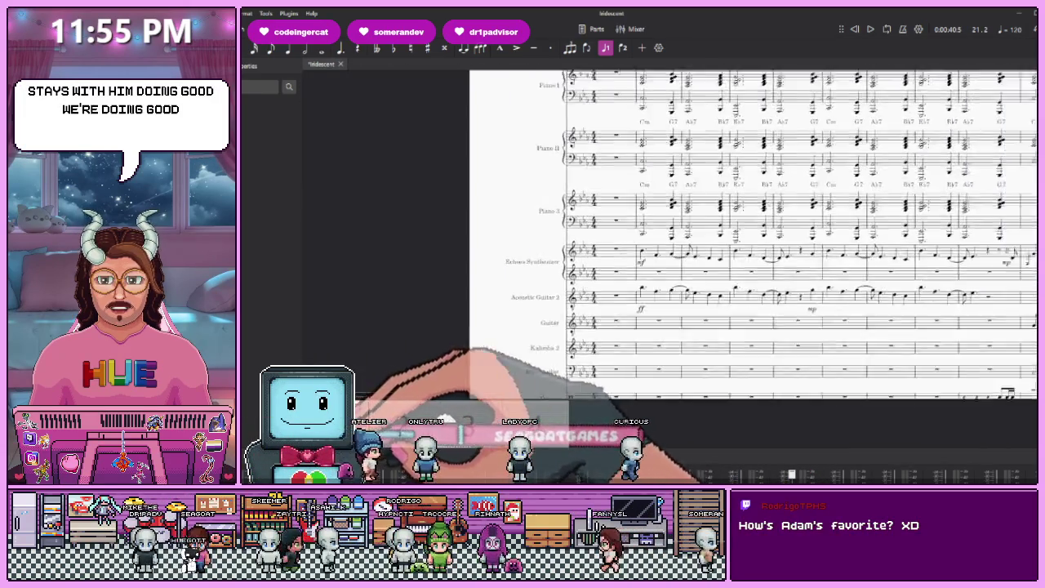
pyautogui.press('space')
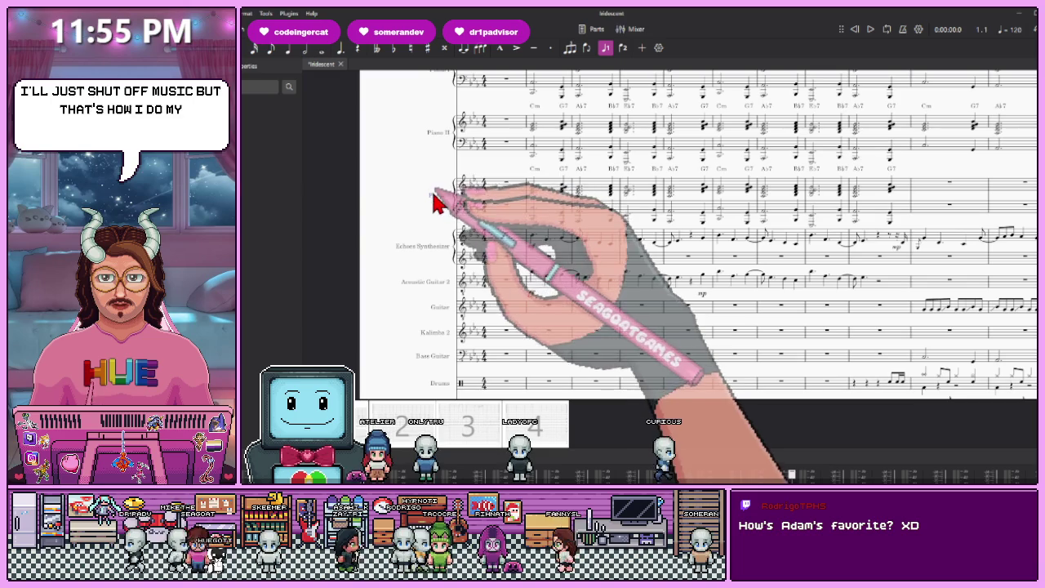
pyautogui.click(438, 197)
pyautogui.hotkey('ctrl', 's')
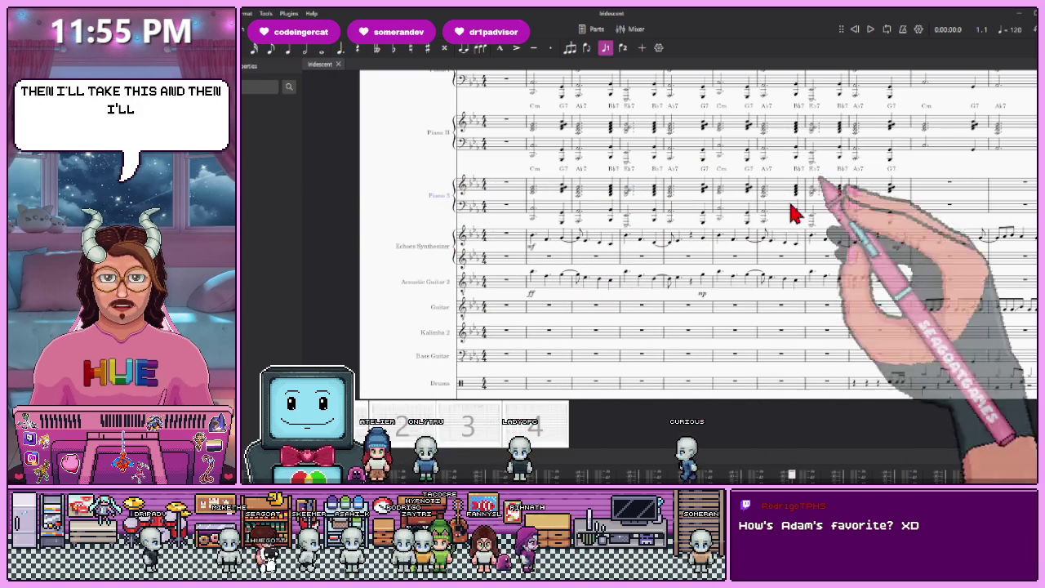
pyautogui.scroll(3, 474, 416)
pyautogui.scroll(-3, 490, 392)
pyautogui.scroll(1, 490, 392)
pyautogui.scroll(2, 490, 392)
pyautogui.hscroll(-1, 670, 245)
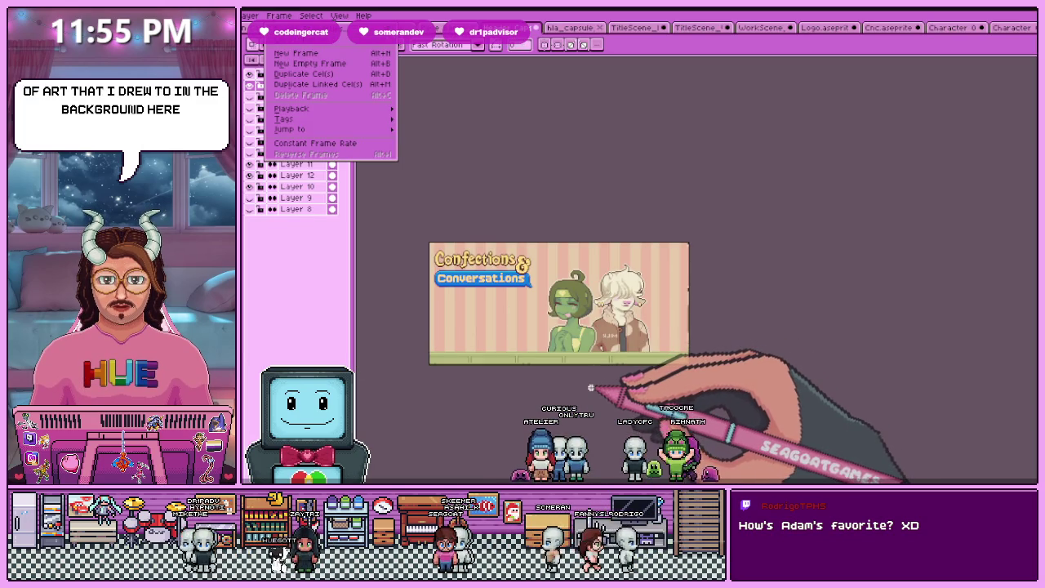
# Close the Frame menu and hide the striped pink background layer
pyautogui.click(743, 397)
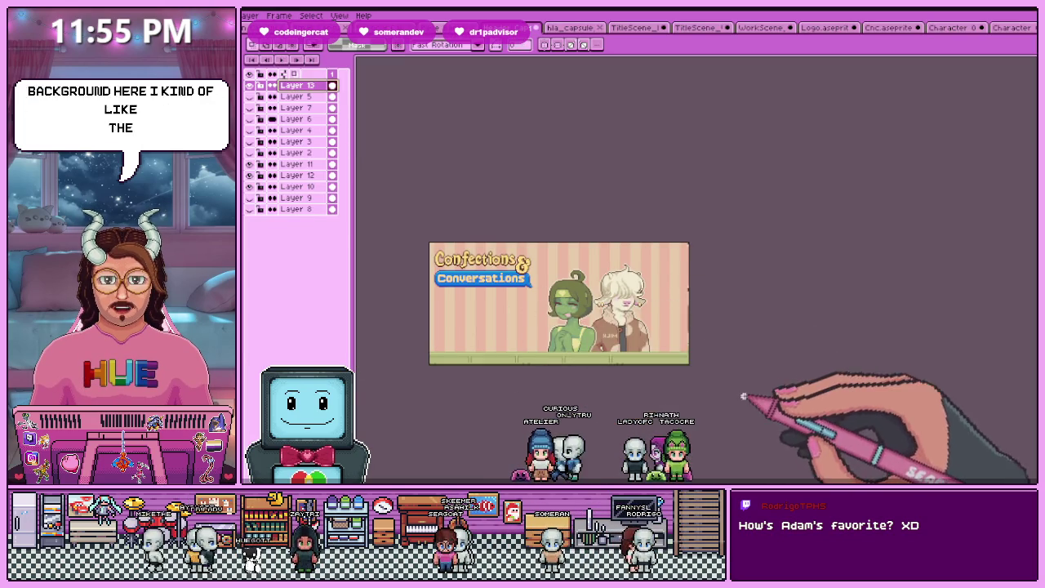
pyautogui.scroll(1, 575, 339)
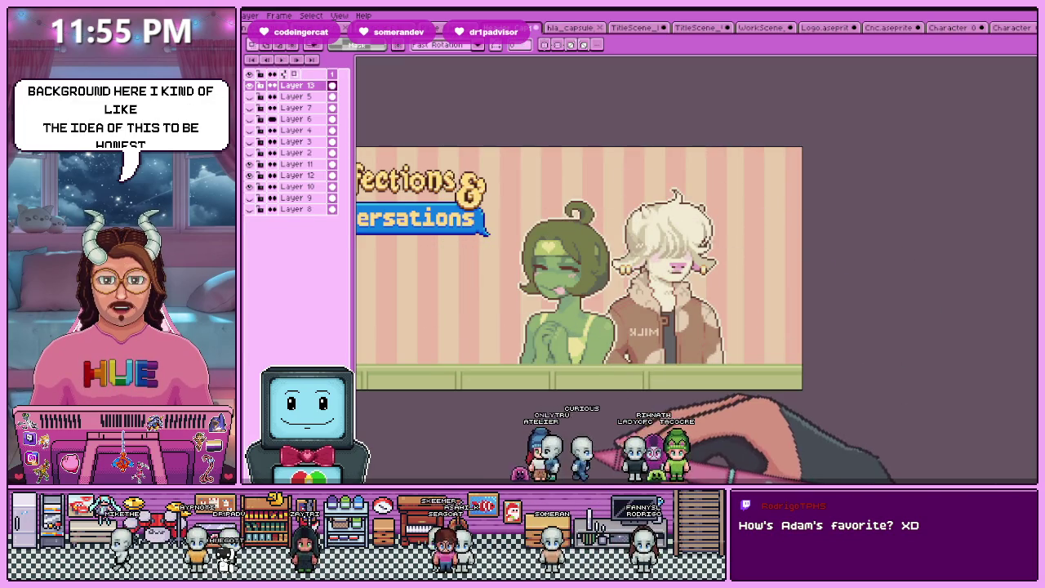
pyautogui.scroll(-1, 575, 388)
pyautogui.scroll(1, 527, 396)
pyautogui.scroll(-1, 523, 384)
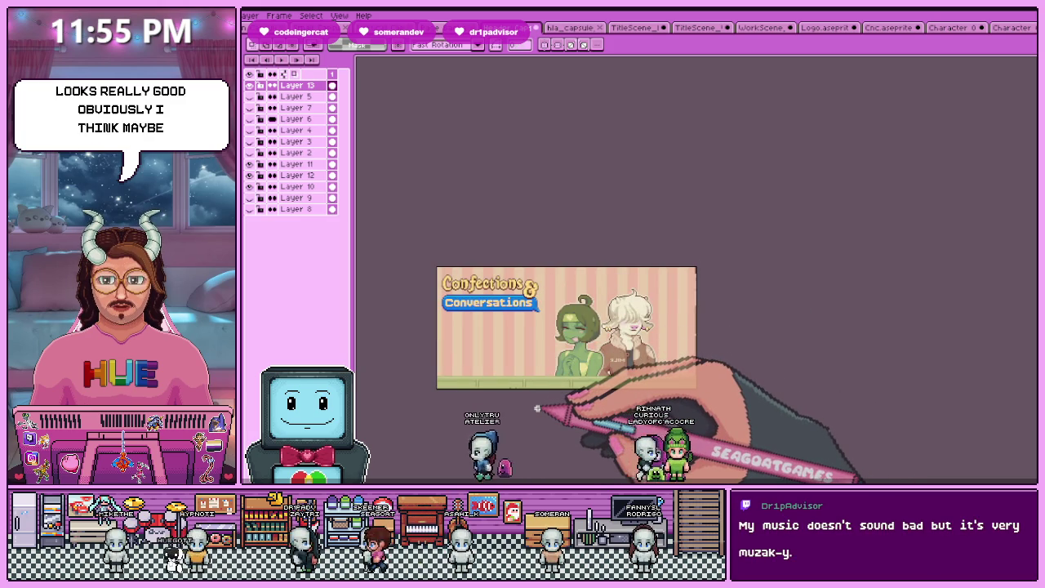
pyautogui.scroll(1, 537, 400)
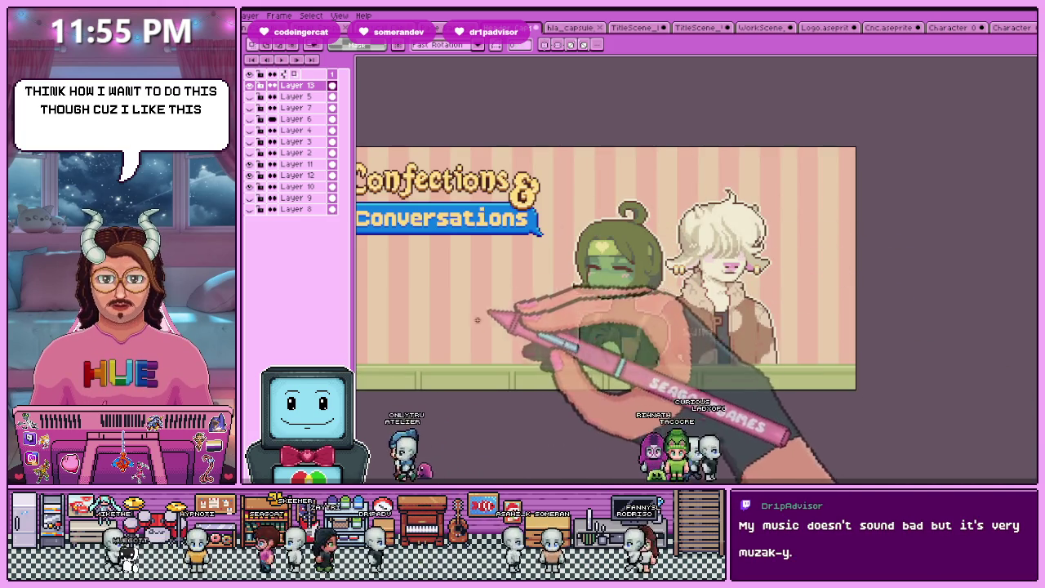
pyautogui.click(249, 198)
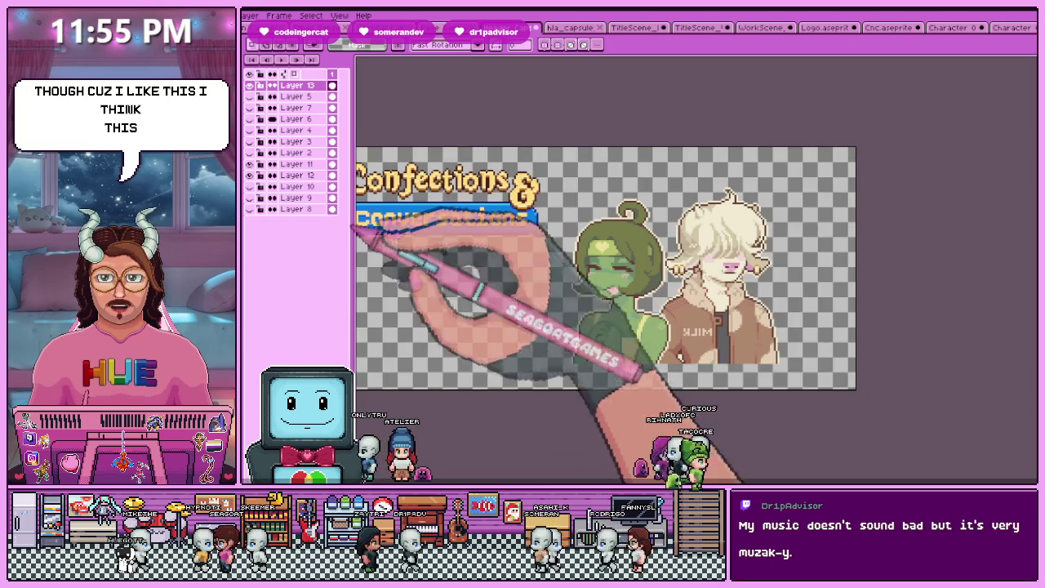
pyautogui.scroll(-2, 730, 287)
pyautogui.scroll(1, 702, 299)
# Toggle the building background off so only the logo and characters remain visible
pyautogui.click(249, 209)
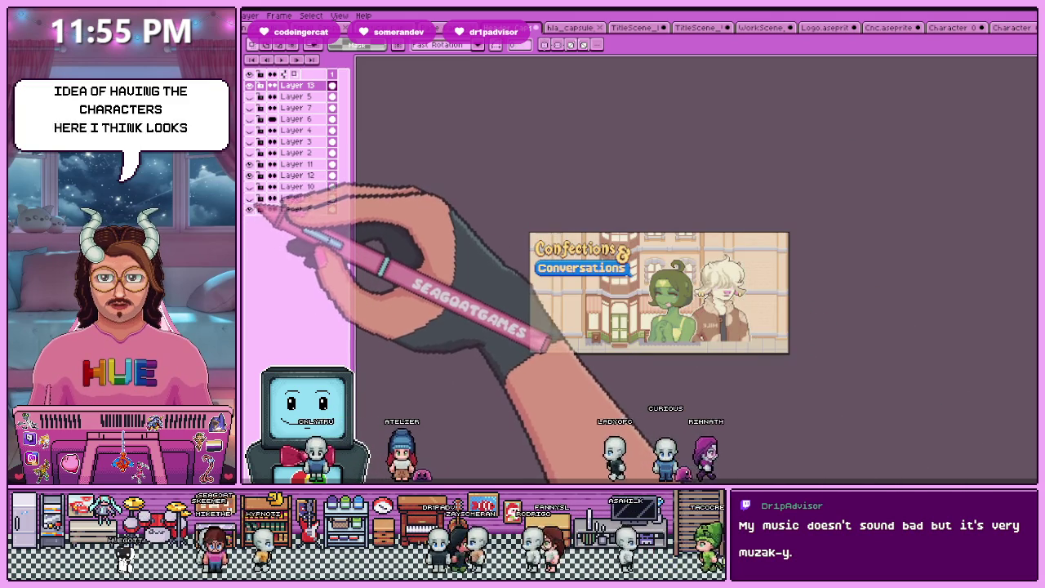
pyautogui.click(249, 209)
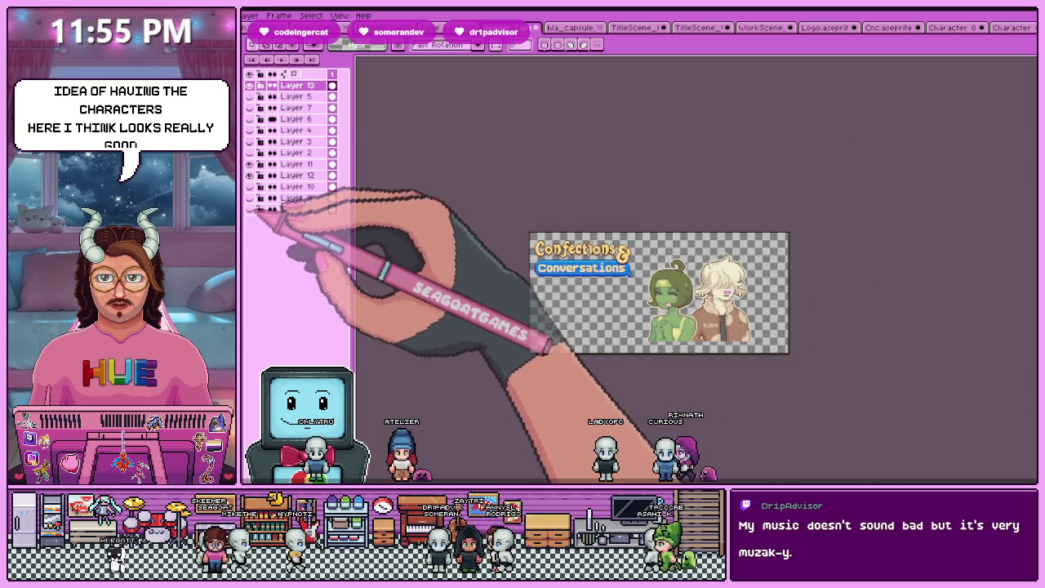
pyautogui.click(249, 197)
pyautogui.scroll(2, 713, 356)
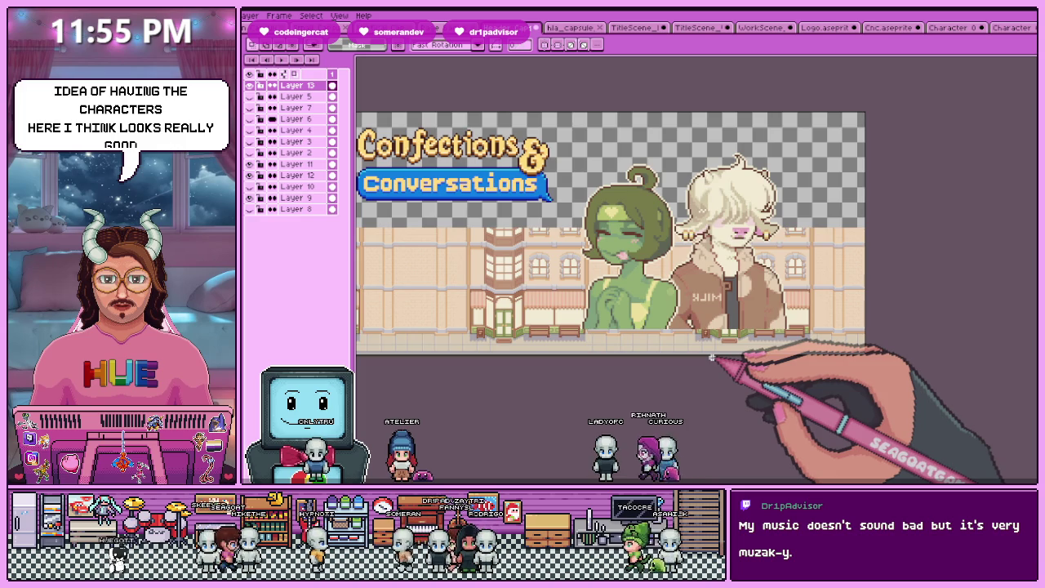
pyautogui.scroll(-2, 712, 357)
pyautogui.click(249, 198)
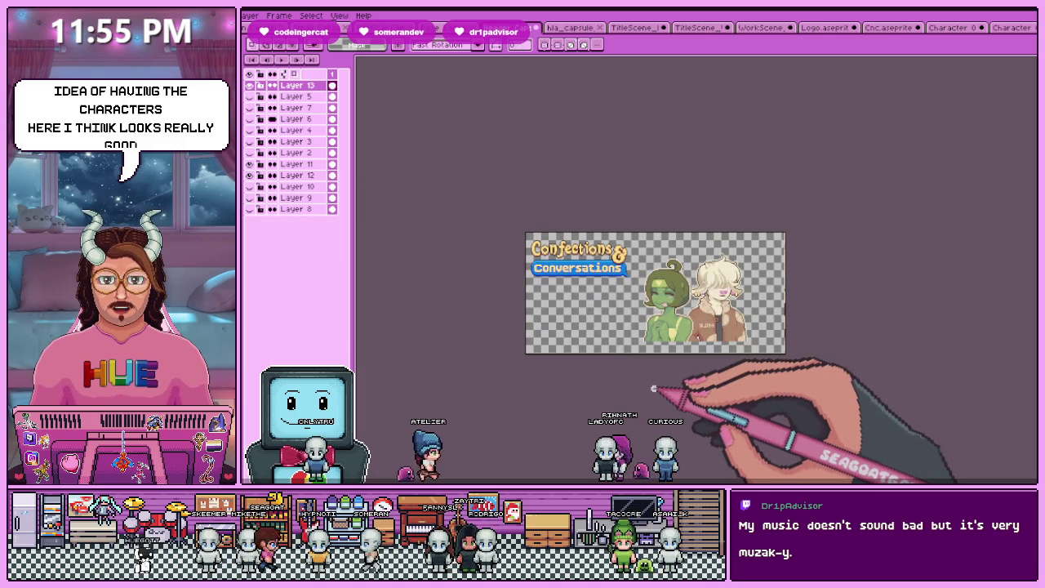
pyautogui.scroll(2, 662, 336)
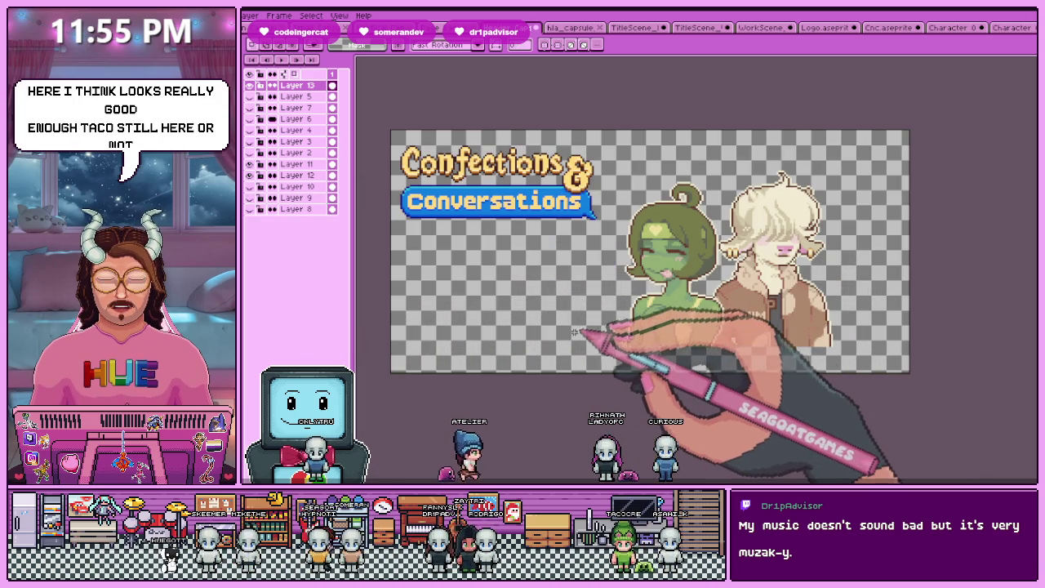
pyautogui.scroll(-3, 581, 334)
pyautogui.scroll(1, 596, 343)
pyautogui.scroll(2, 602, 349)
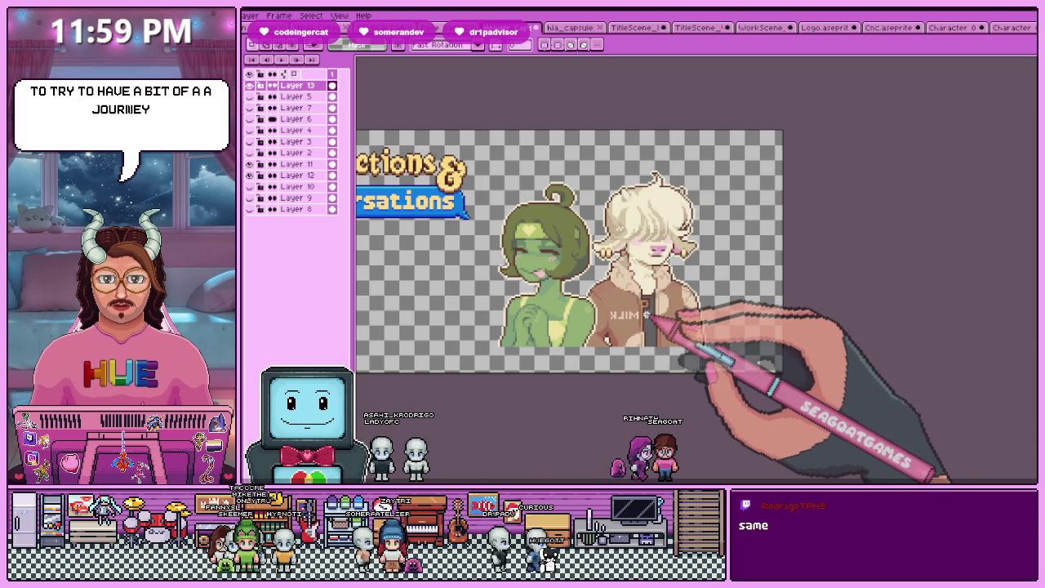
# Briefly hide and reshow the green character and logo layers to check the layout
pyautogui.scroll(1, 563, 280)
pyautogui.scroll(-1, 564, 280)
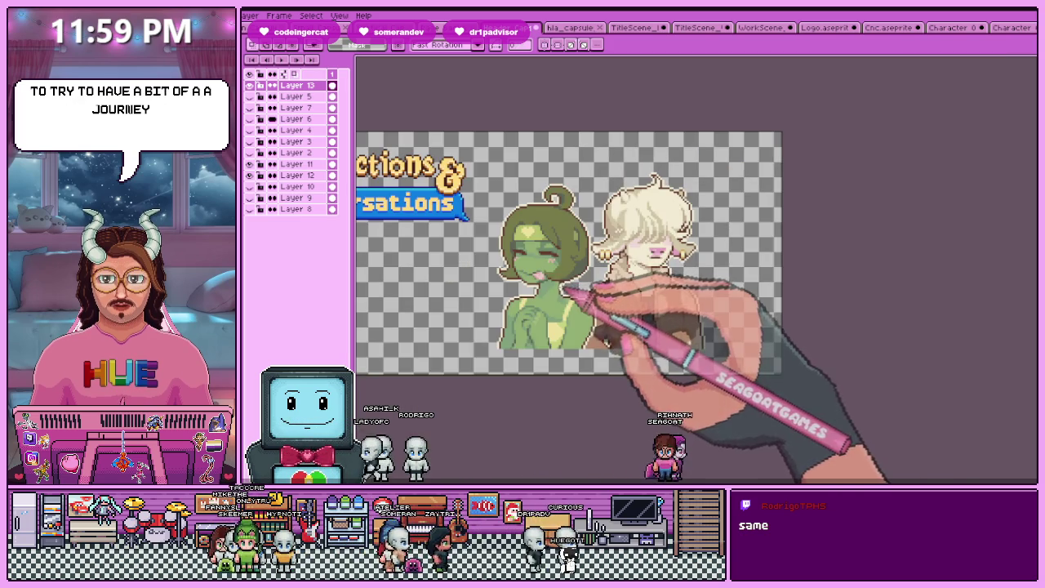
pyautogui.click(249, 175)
pyautogui.click(249, 164)
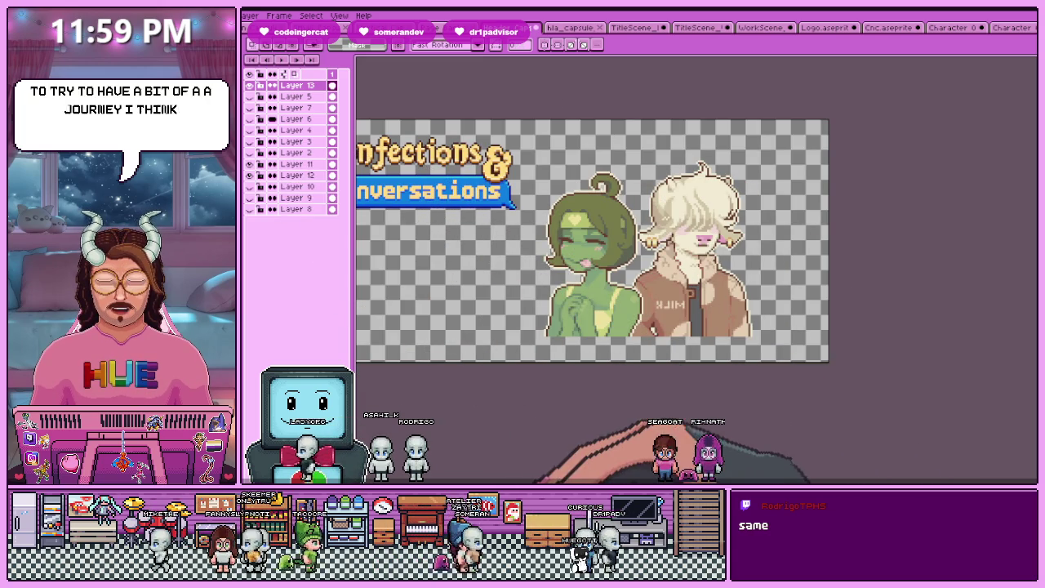
pyautogui.scroll(-2, 612, 266)
pyautogui.scroll(2, 612, 271)
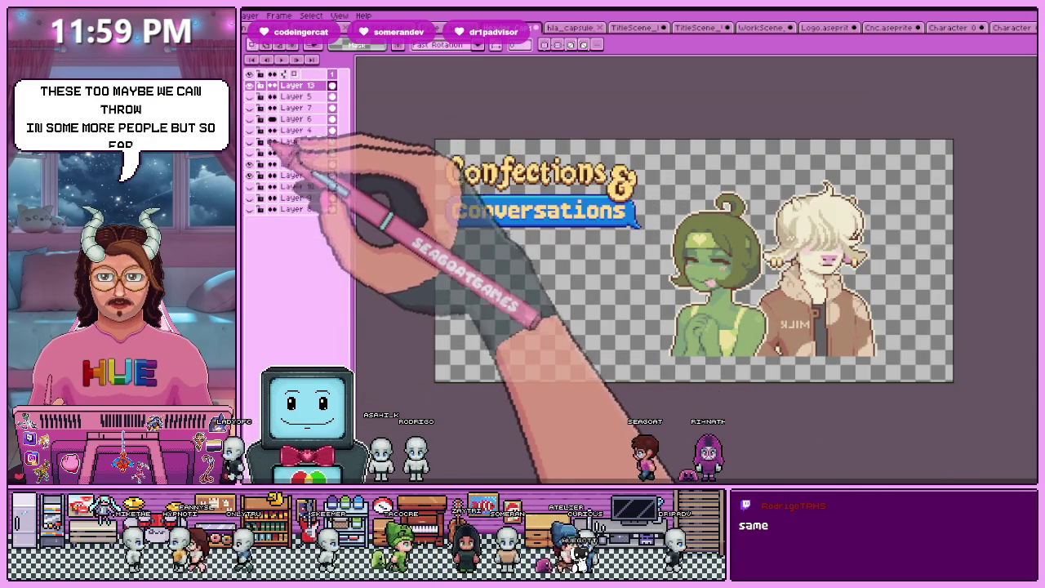
pyautogui.click(249, 97)
pyautogui.click(249, 97)
# Marquee the logo, enlarge it, place it at the upper left and apply
pyautogui.moveTo(438, 141)
pyautogui.mouseDown()
pyautogui.moveTo(647, 253)
pyautogui.moveTo(708, 299)
pyautogui.mouseUp()
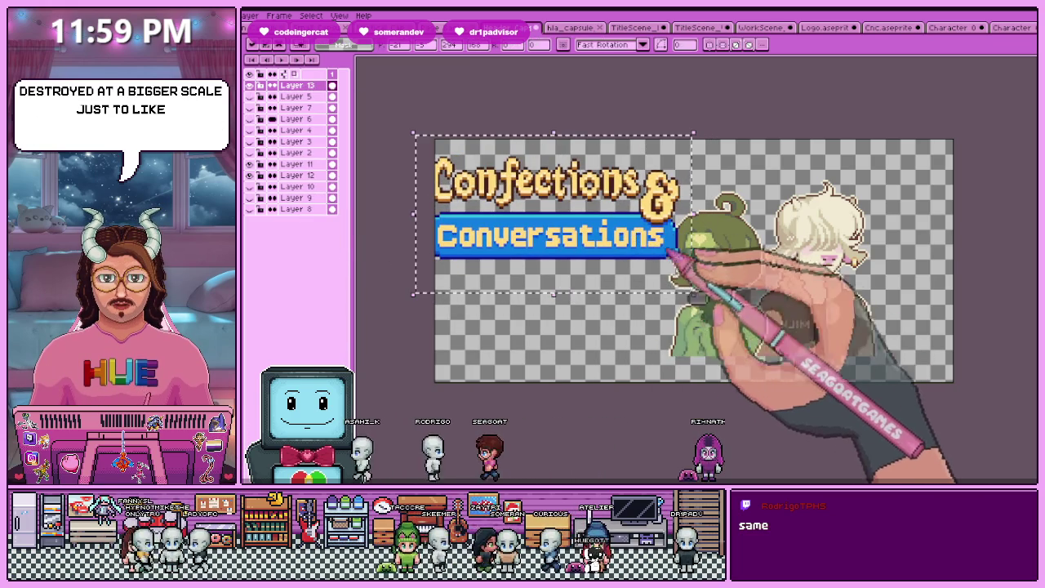
pyautogui.moveTo(665, 252)
pyautogui.mouseDown()
pyautogui.moveTo(646, 247)
pyautogui.moveTo(674, 242)
pyautogui.mouseUp()
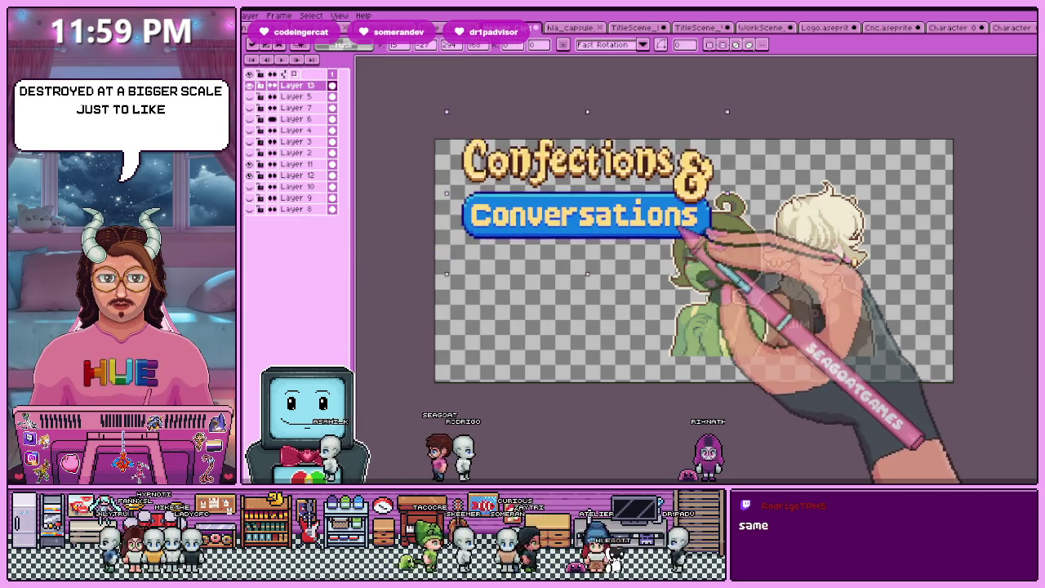
pyautogui.moveTo(709, 282)
pyautogui.mouseDown()
pyautogui.moveTo(648, 253)
pyautogui.moveTo(706, 284)
pyautogui.mouseUp()
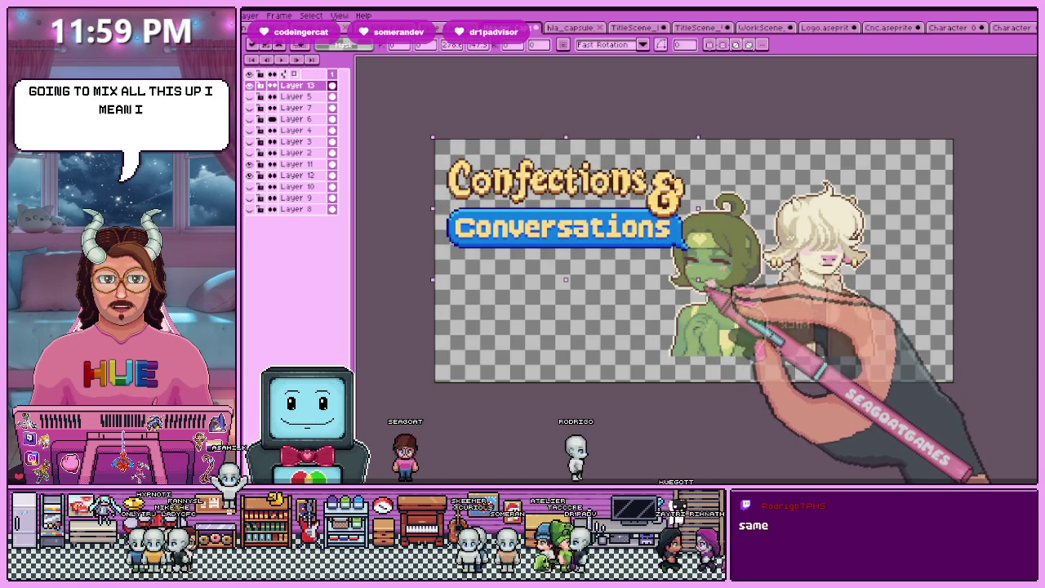
pyautogui.scroll(-2, 558, 276)
pyautogui.scroll(2, 566, 254)
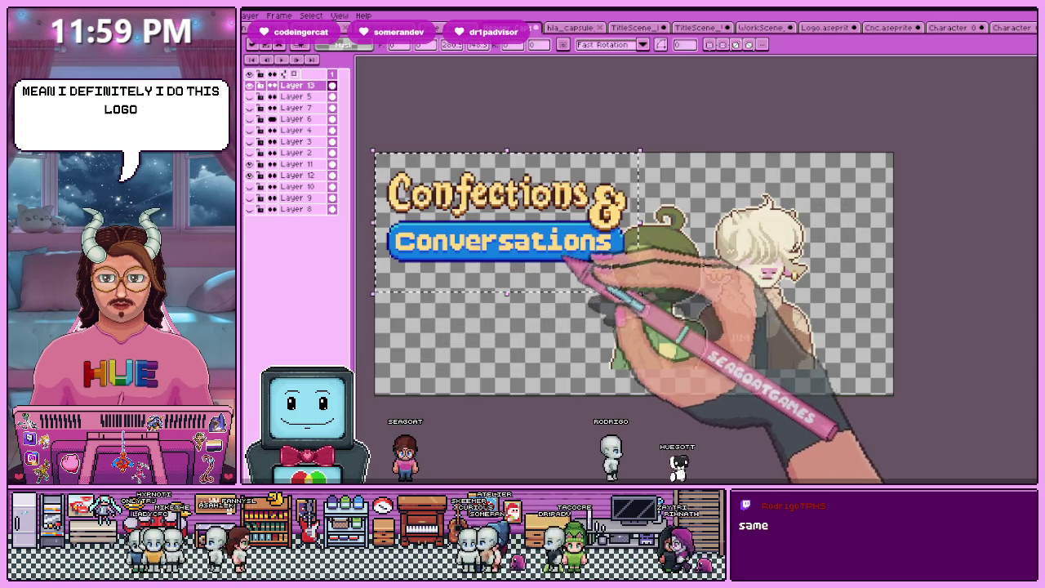
pyautogui.press('Return')
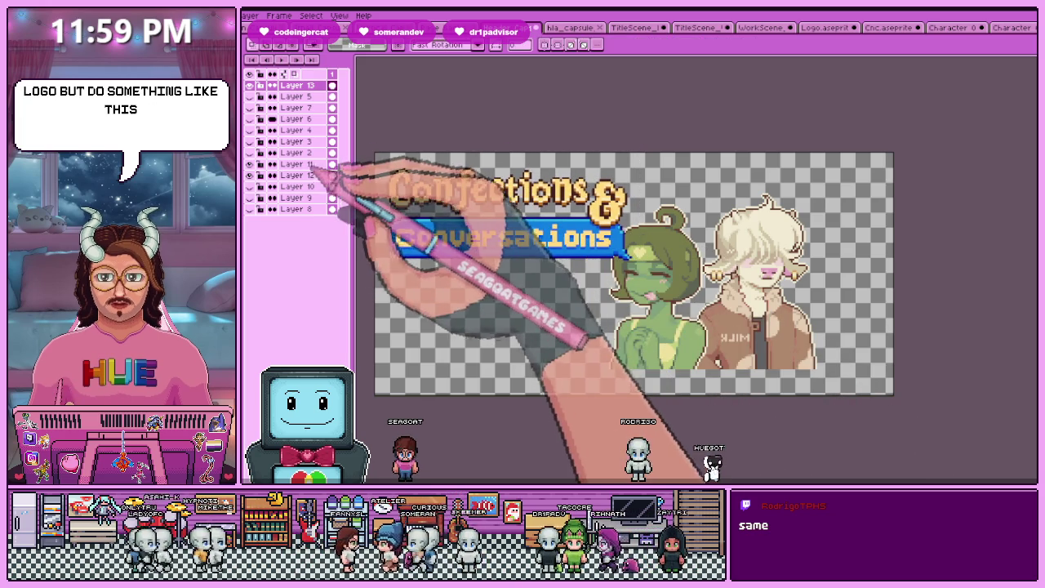
pyautogui.click(294, 175)
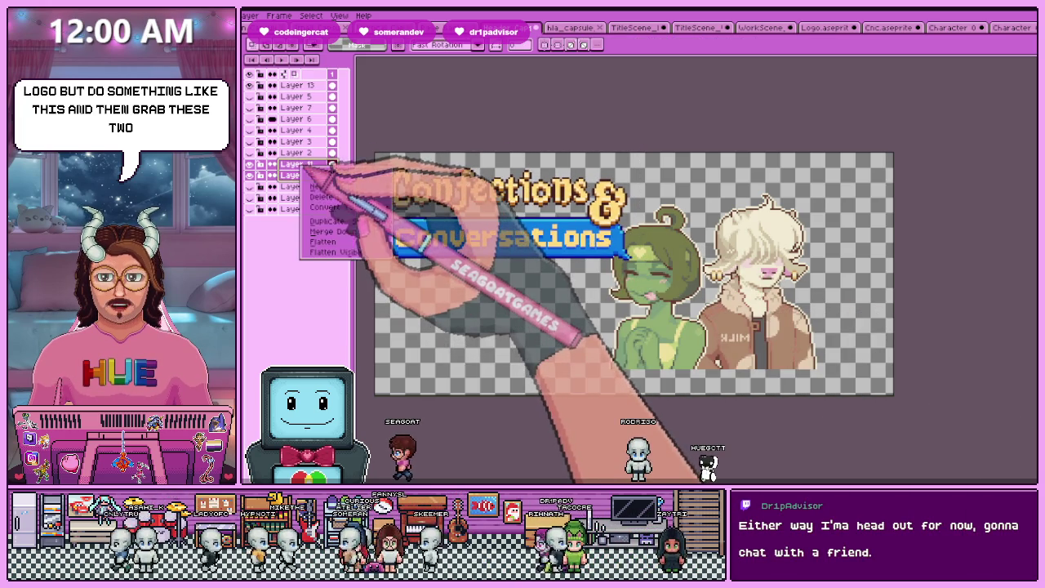
# Flatten the two character layers and move the characters down and to the right
pyautogui.rightClick(301, 164)
pyautogui.click(330, 222)
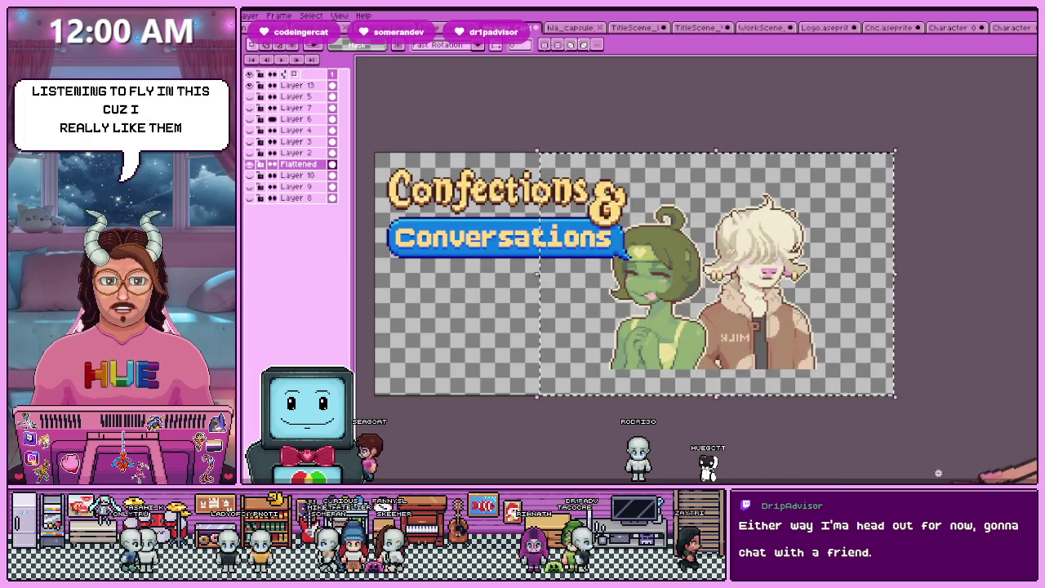
pyautogui.moveTo(694, 253); pyautogui.dragTo(718, 303)
pyautogui.moveTo(777, 334); pyautogui.dragTo(778, 329)
pyautogui.press('Return')
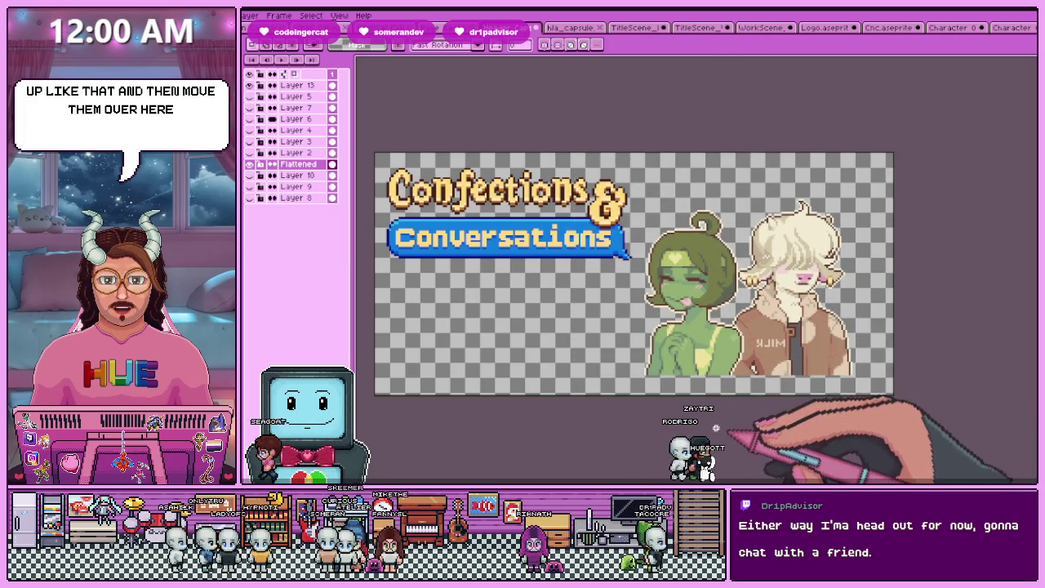
# Make a test marquee in the empty area below the logo, then clear it
pyautogui.scroll(-2, 654, 400)
pyautogui.scroll(2, 654, 400)
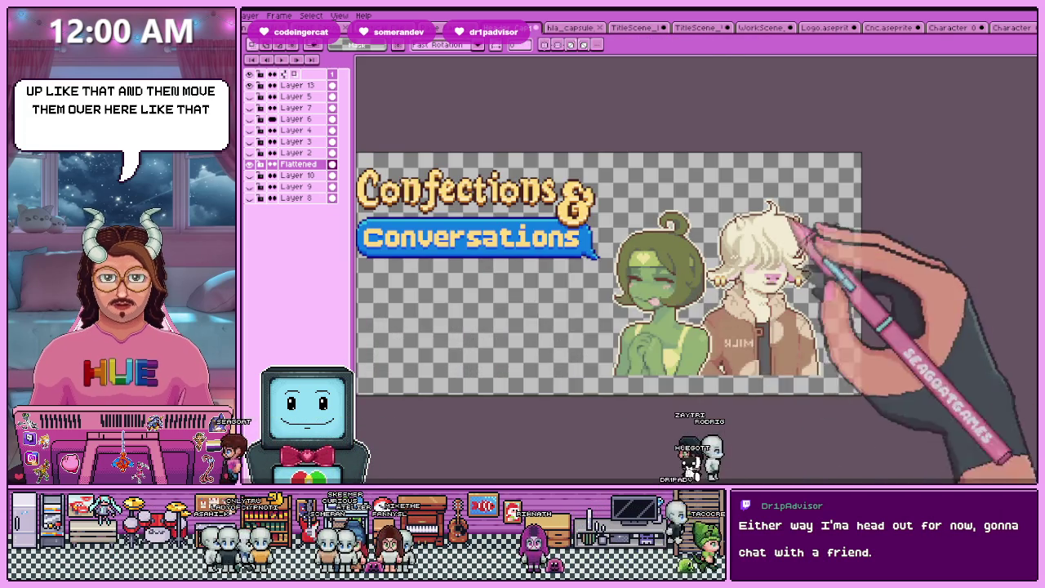
pyautogui.scroll(-2, 678, 338)
pyautogui.scroll(2, 618, 327)
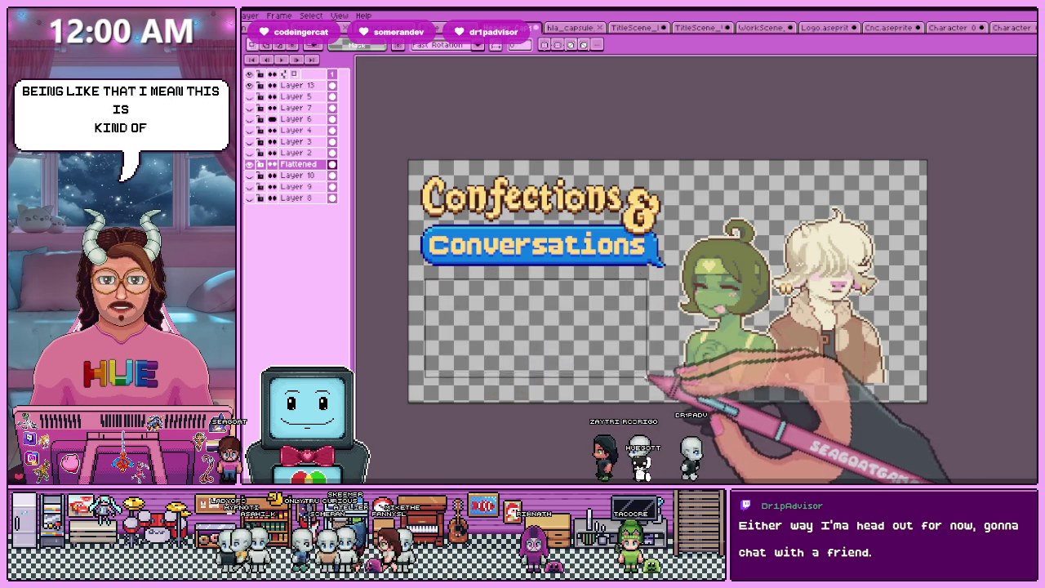
pyautogui.moveTo(422, 276); pyautogui.dragTo(659, 389)
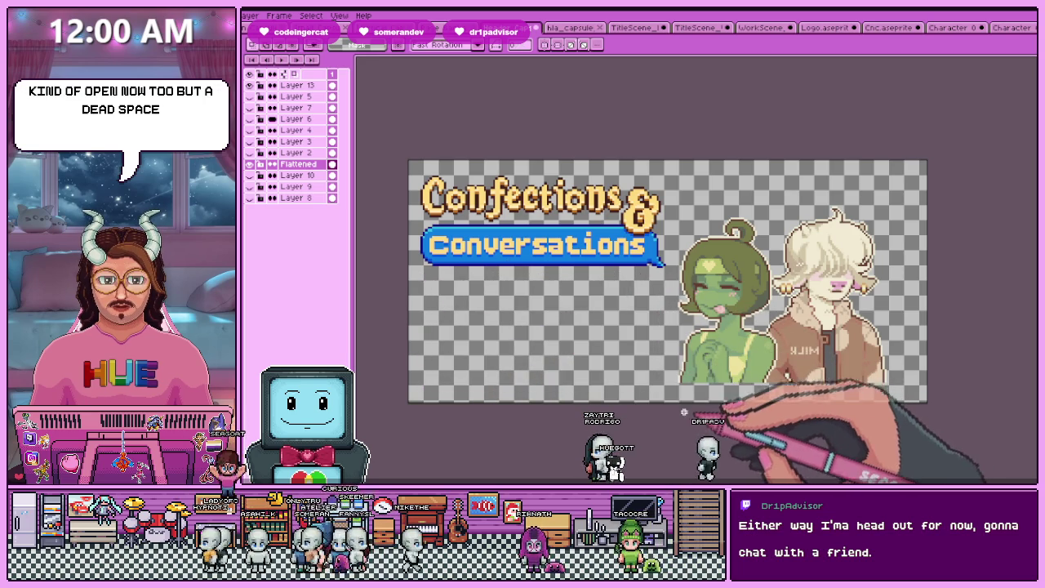
pyautogui.click(659, 390)
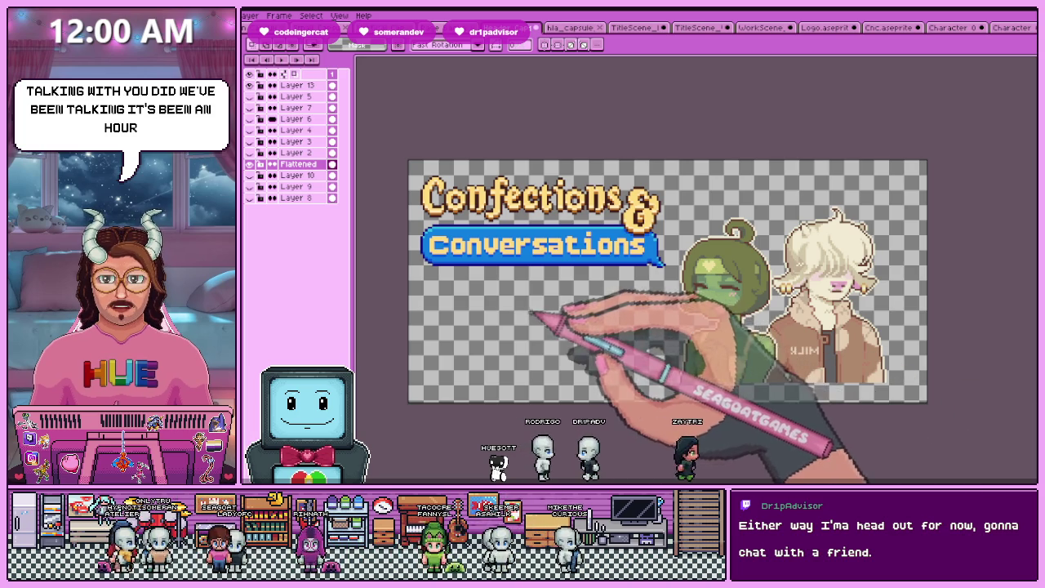
# Try the town and lower-half backgrounds, then show the striped background layer
pyautogui.scroll(-1, 605, 360)
pyautogui.scroll(1, 605, 360)
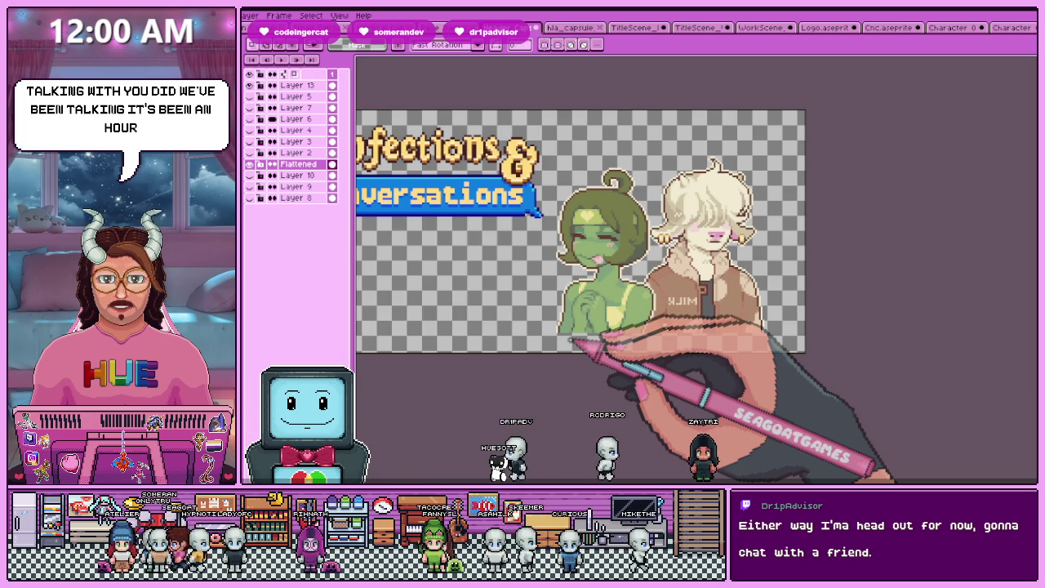
pyautogui.scroll(-1, 626, 369)
pyautogui.scroll(1, 626, 369)
pyautogui.scroll(-1, 618, 368)
pyautogui.scroll(1, 634, 377)
pyautogui.click(249, 197)
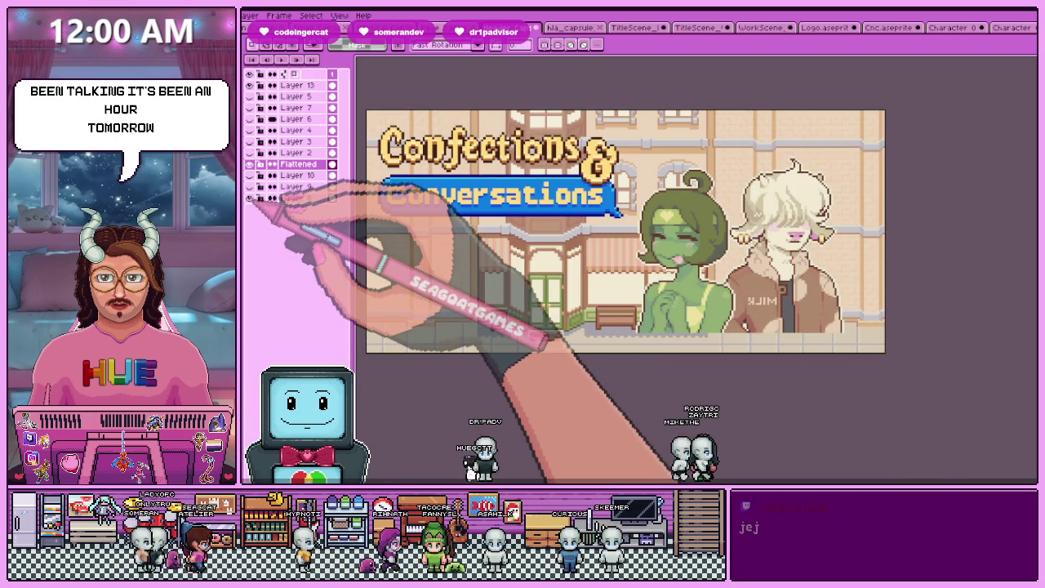
pyautogui.click(249, 198)
pyautogui.click(249, 186)
pyautogui.click(249, 186)
pyautogui.click(249, 175)
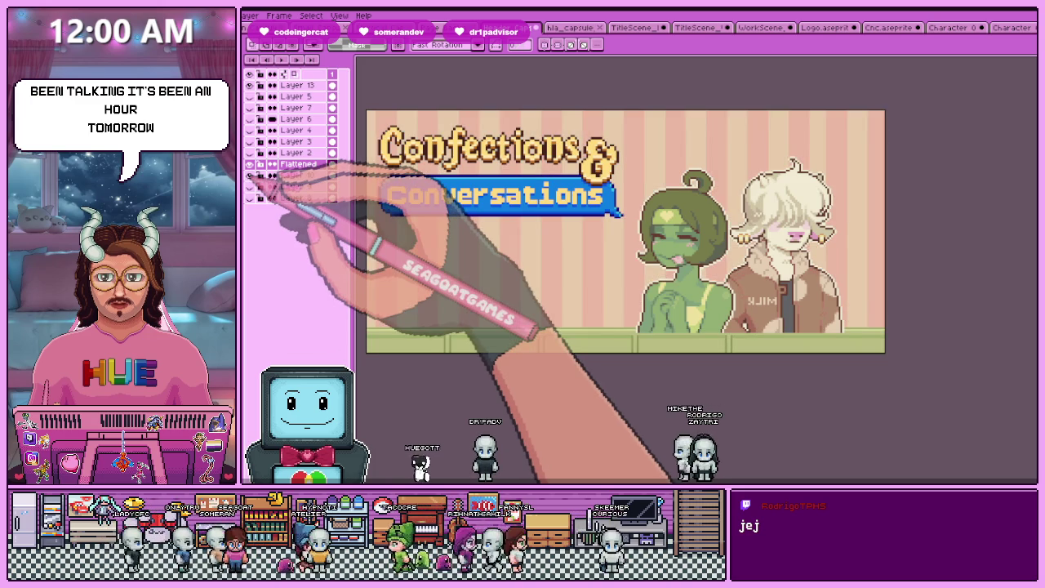
# Glance at the hla_capsule image for reference and return to the capsule document
pyautogui.scroll(-1, 521, 348)
pyautogui.scroll(1, 469, 372)
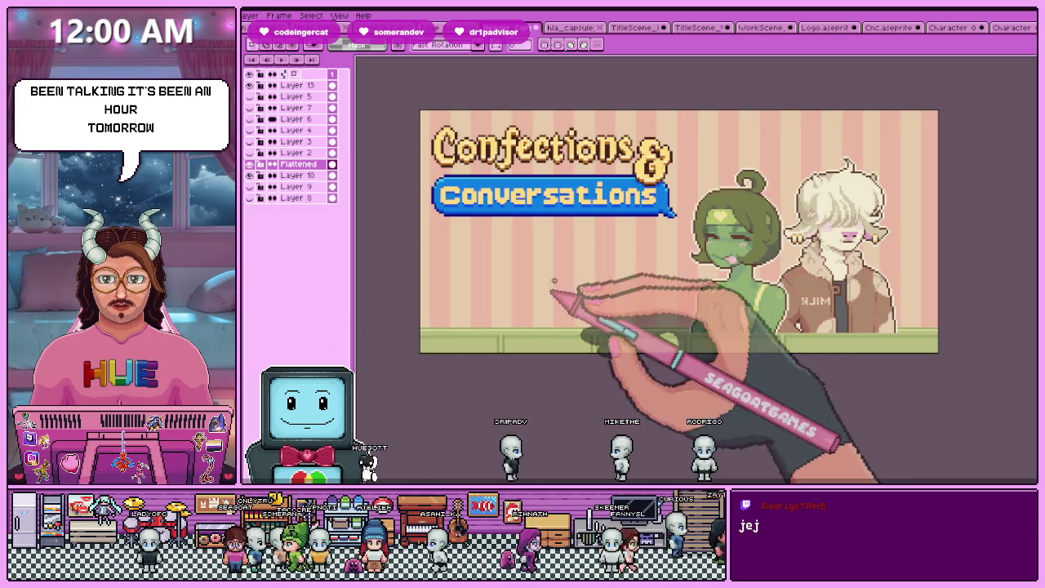
pyautogui.click(571, 28)
pyautogui.click(514, 28)
pyautogui.scroll(-2, 501, 285)
pyautogui.scroll(1, 532, 330)
pyautogui.scroll(1, 533, 329)
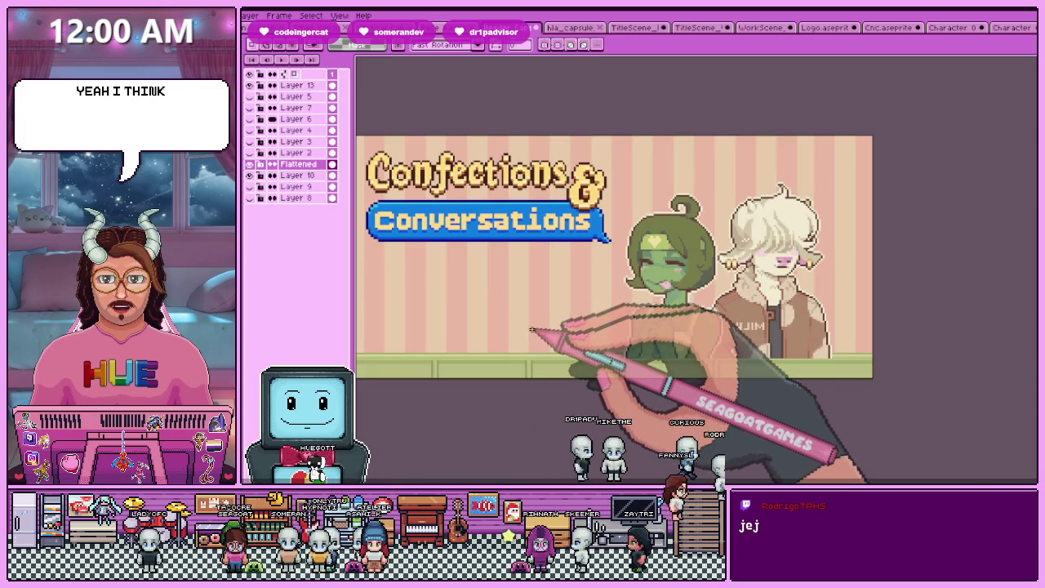
pyautogui.scroll(-1, 530, 330)
pyautogui.scroll(1, 503, 325)
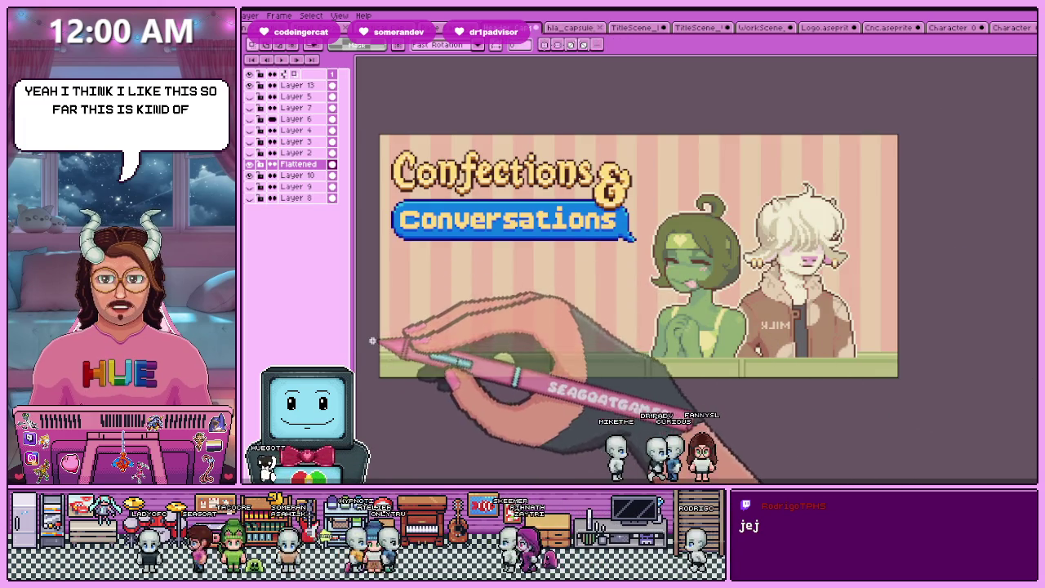
# Hide the striped Flattened background, leaving transparency, and switch to the Cnc.aseprite logo file
pyautogui.click(249, 164)
pyautogui.click(249, 165)
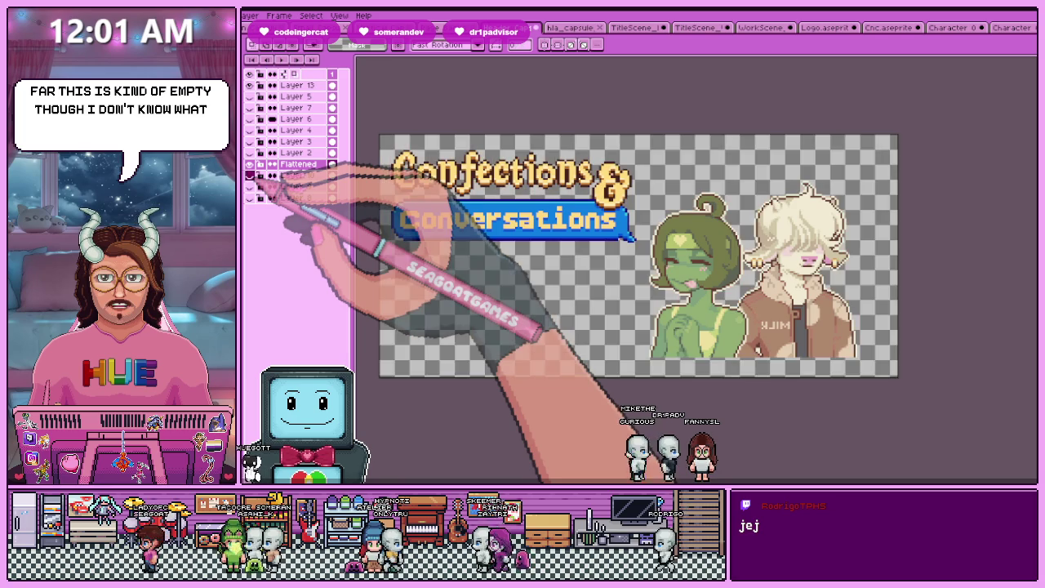
pyautogui.click(249, 164)
pyautogui.click(249, 164)
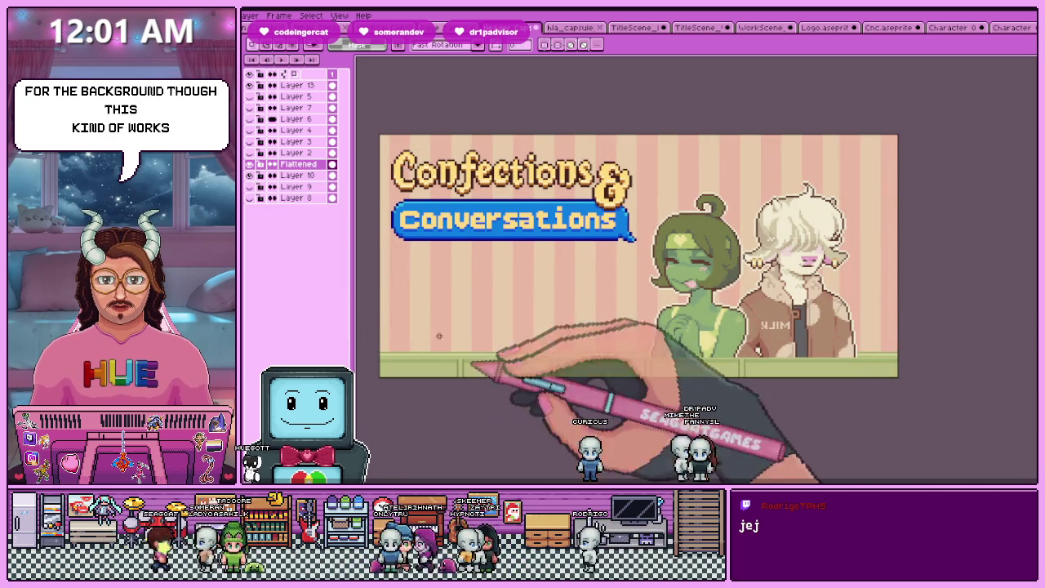
pyautogui.click(249, 164)
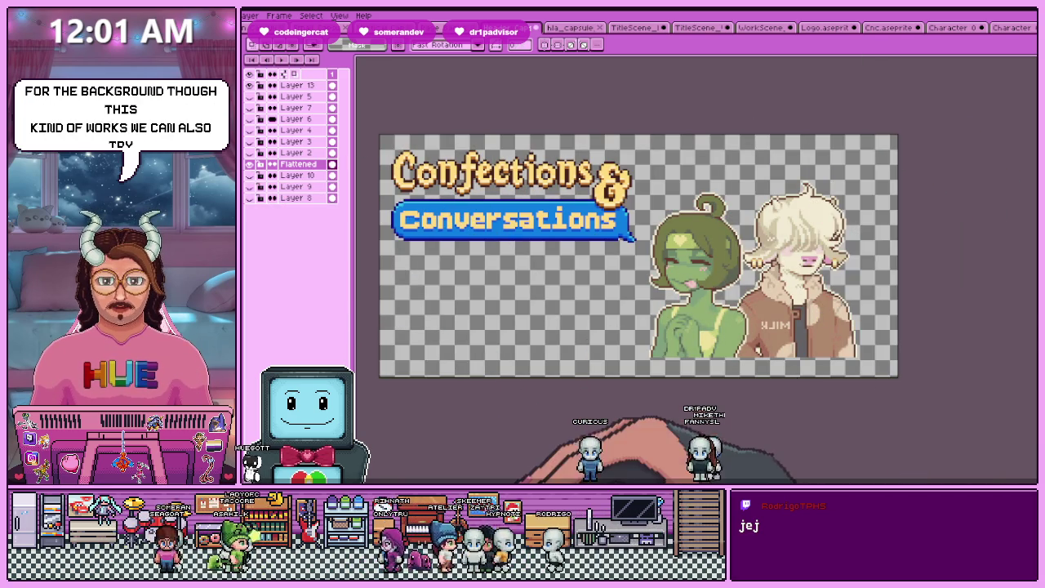
pyautogui.click(951, 27)
pyautogui.click(890, 27)
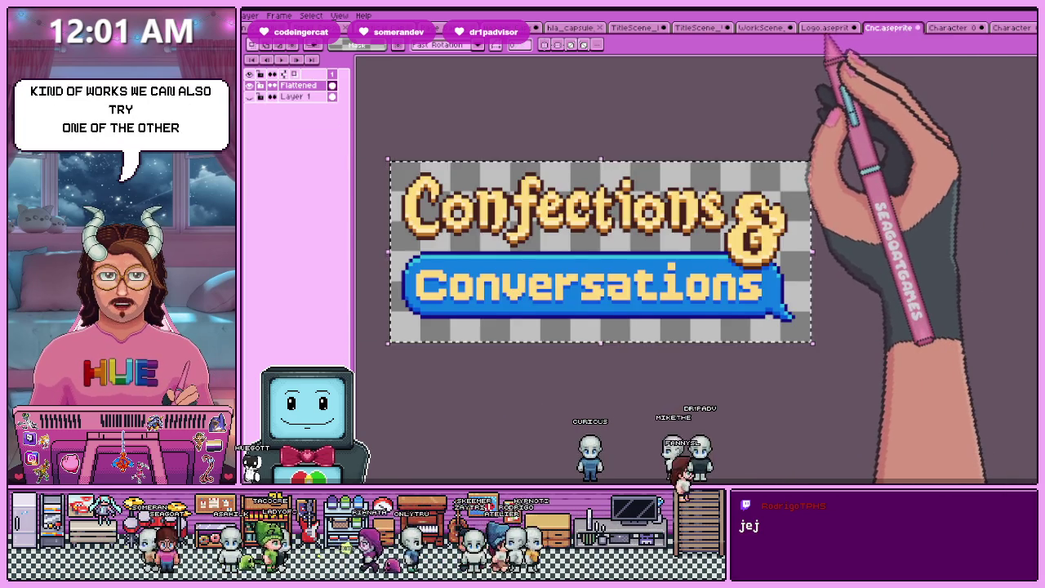
# Cycle through the WorkScene, both TitleScene and hla_capsule tabs, then return to the capsule document
pyautogui.click(763, 27)
pyautogui.click(701, 27)
pyautogui.click(645, 27)
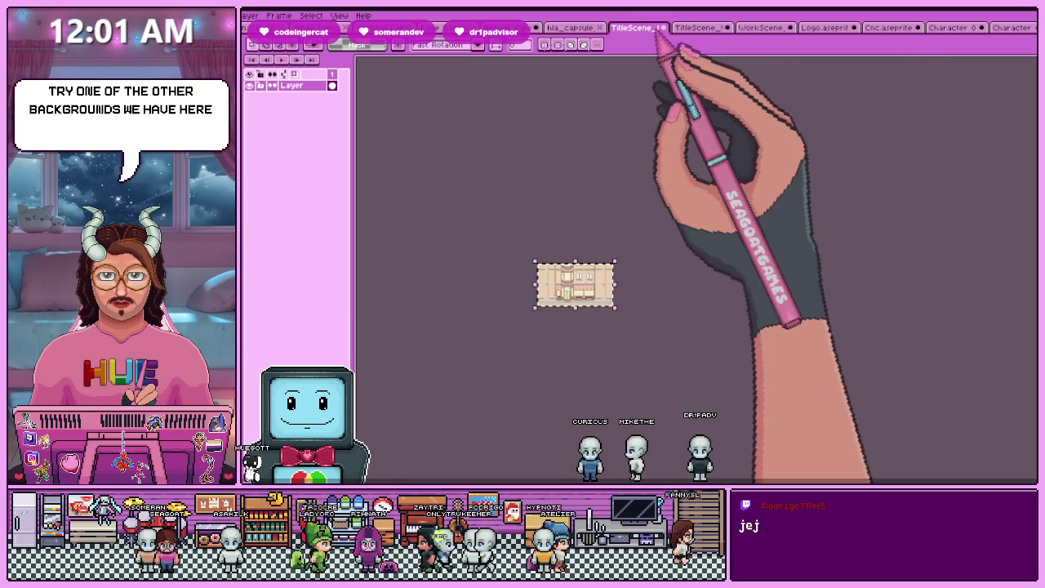
pyautogui.click(572, 27)
pyautogui.click(515, 27)
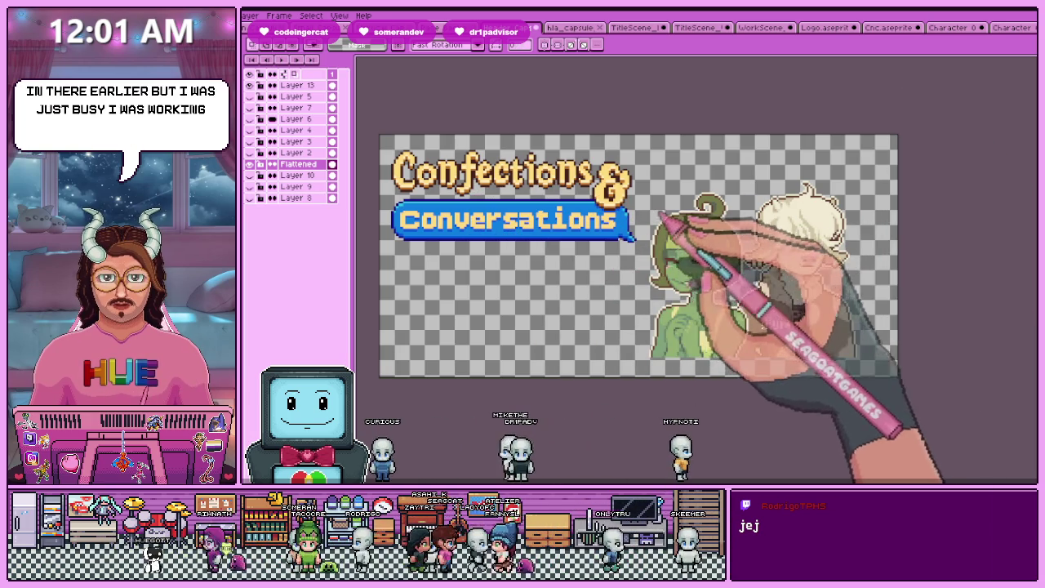
pyautogui.scroll(-3, 694, 307)
# Select the entire WorkScene shop-interior canvas with Ctrl+A
pyautogui.scroll(1, 612, 307)
pyautogui.scroll(-2, 605, 329)
pyautogui.scroll(-2, 606, 330)
pyautogui.scroll(1, 694, 335)
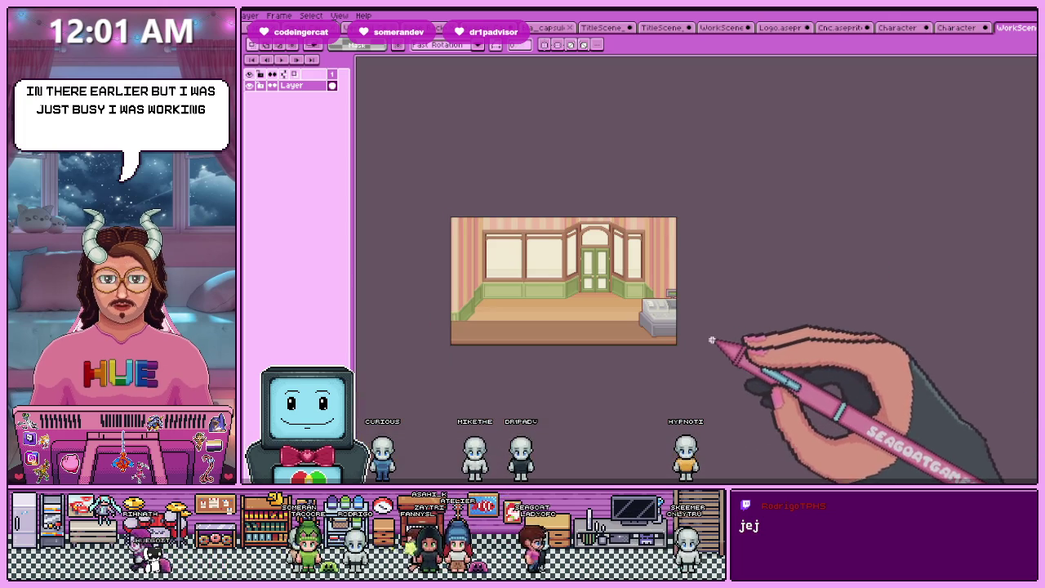
pyautogui.hotkey('ctrl', 'a')
pyautogui.click(539, 27)
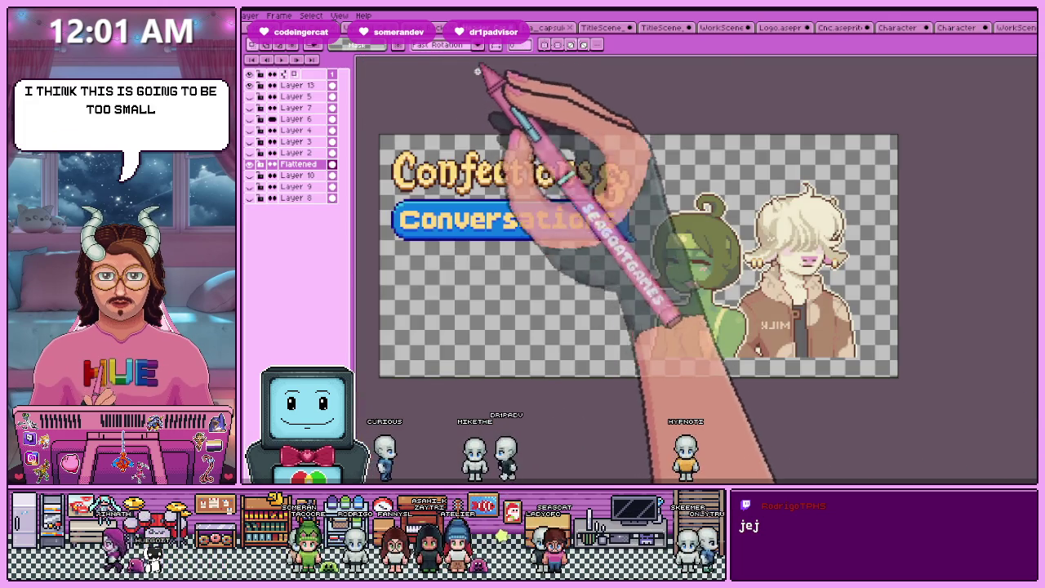
# Resize the shop-interior image through Sprite Size and go back to the capsule artwork
pyautogui.click(1015, 27)
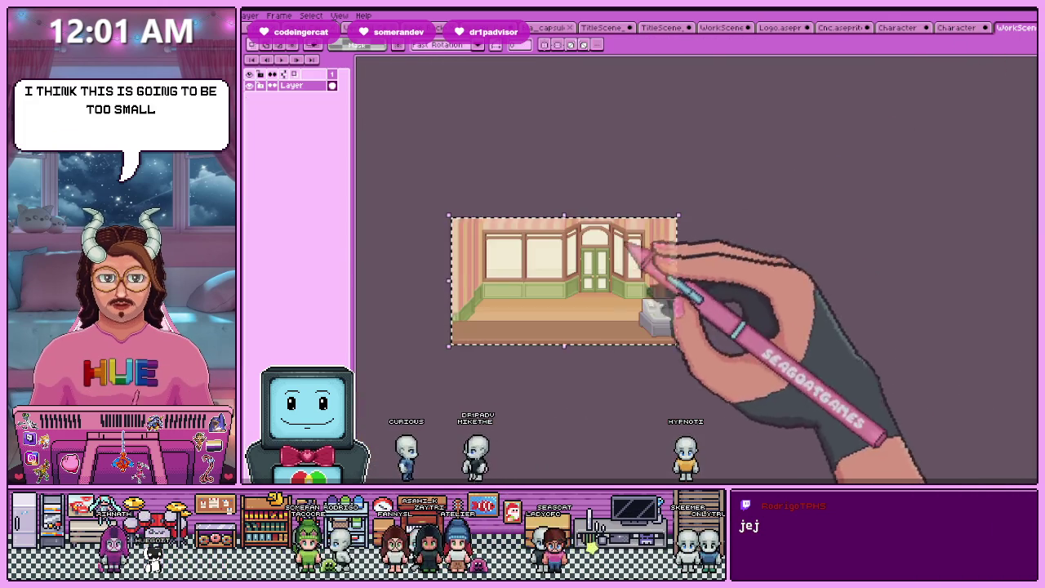
pyautogui.click(253, 86)
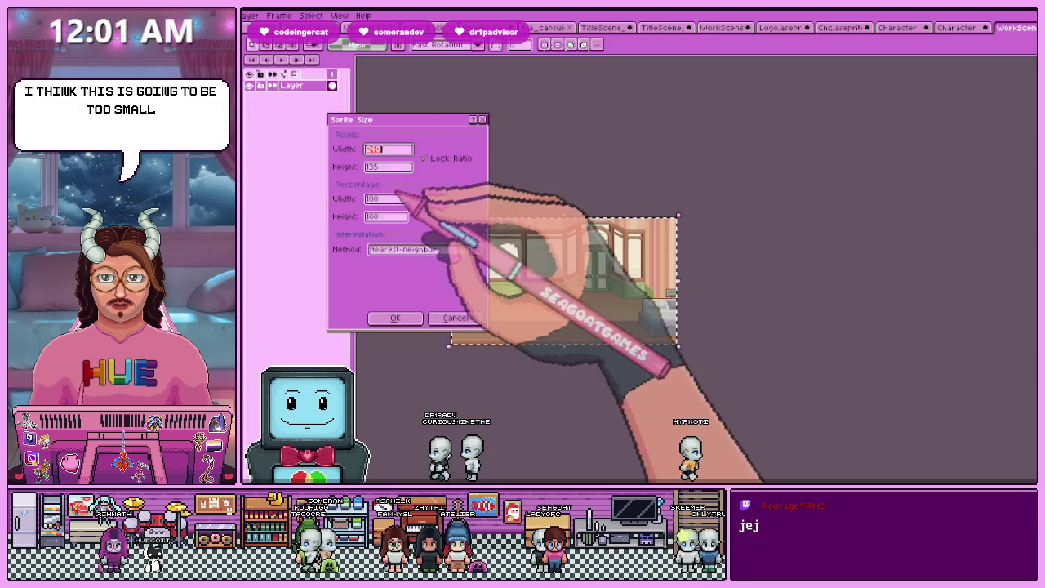
pyautogui.click(395, 318)
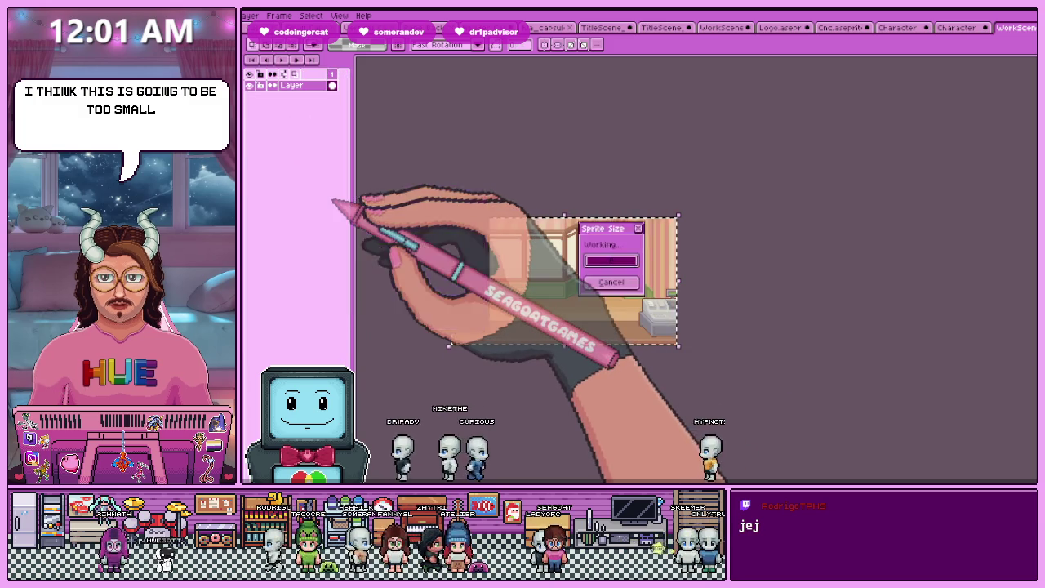
pyautogui.scroll(-2, 478, 209)
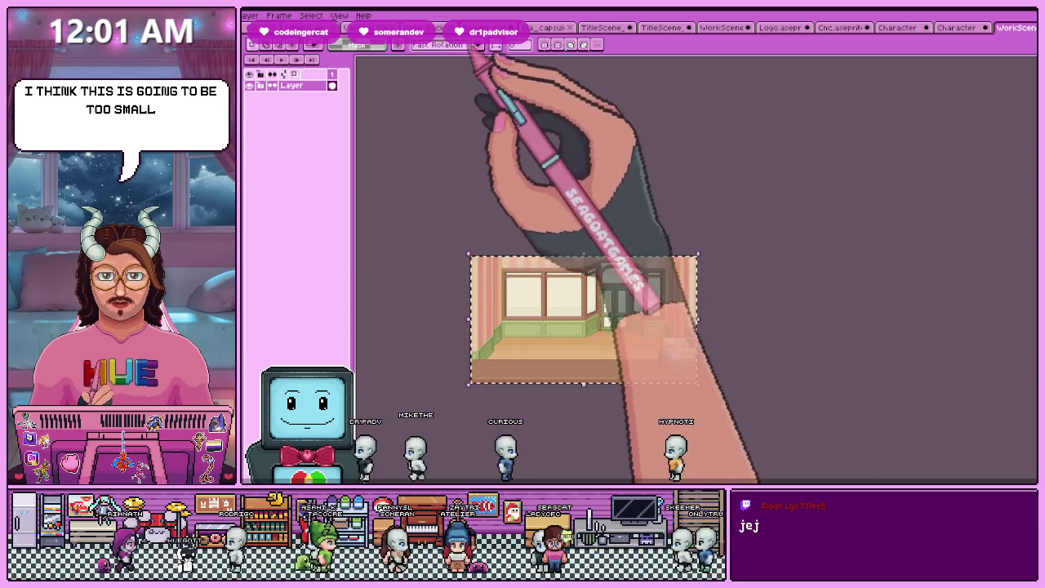
pyautogui.click(545, 27)
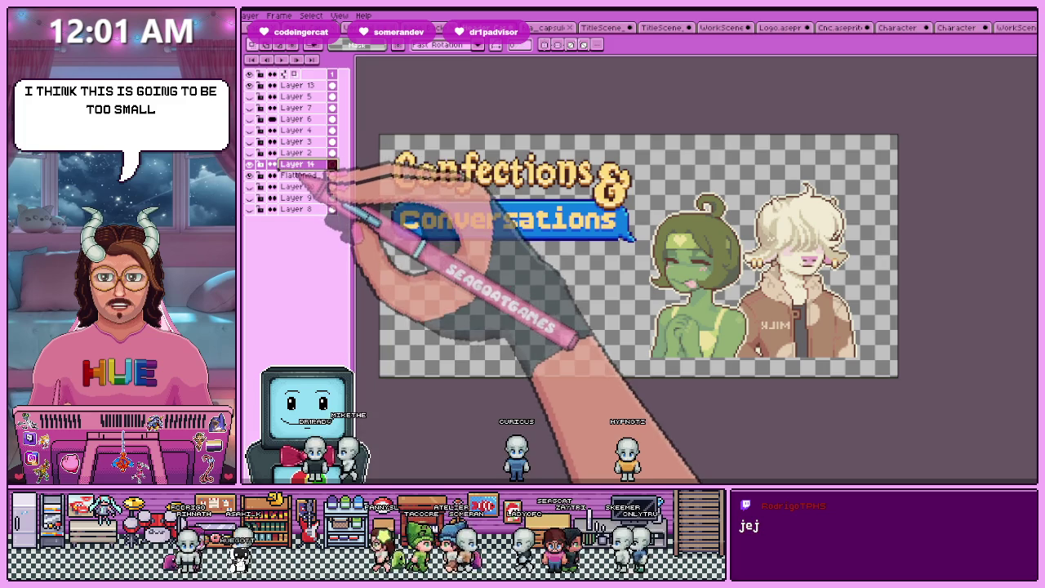
pyautogui.moveTo(298, 165); pyautogui.dragTo(298, 178)
pyautogui.hotkey('ctrl', 'v')
pyautogui.moveTo(569, 349); pyautogui.dragTo(722, 368)
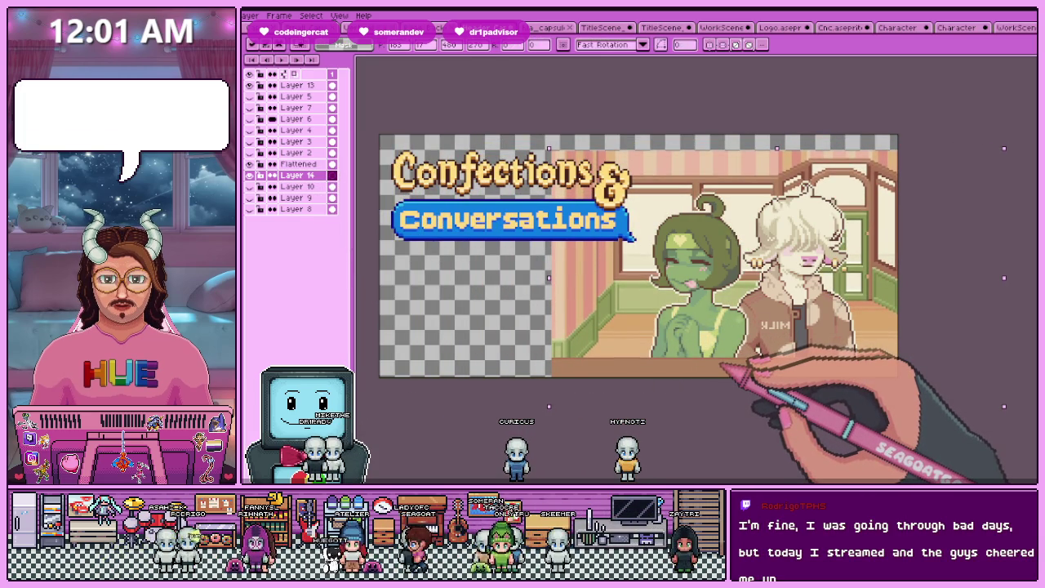
pyautogui.scroll(-2, 722, 368)
pyautogui.scroll(1, 578, 428)
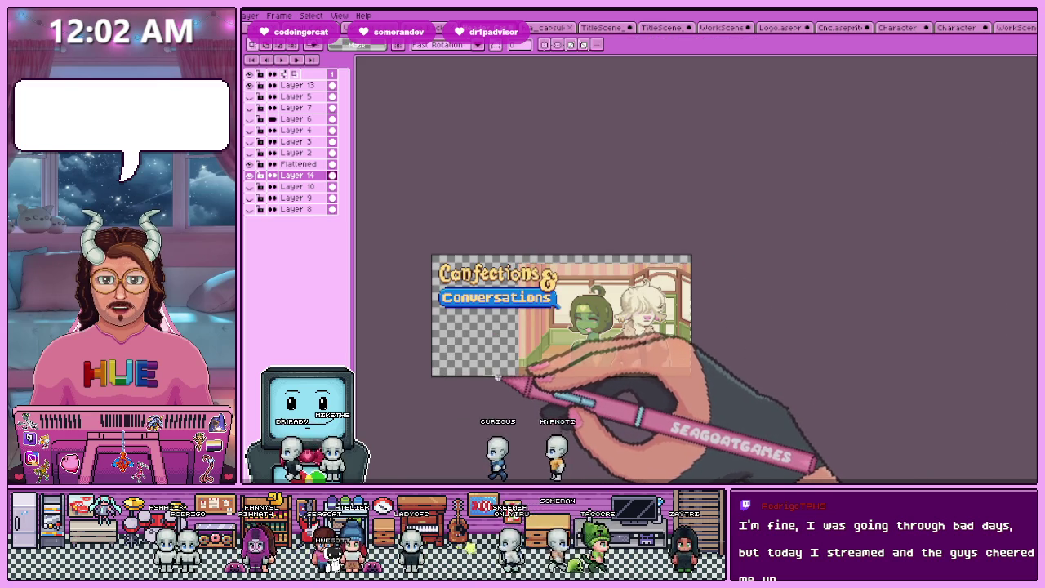
pyautogui.scroll(1, 496, 377)
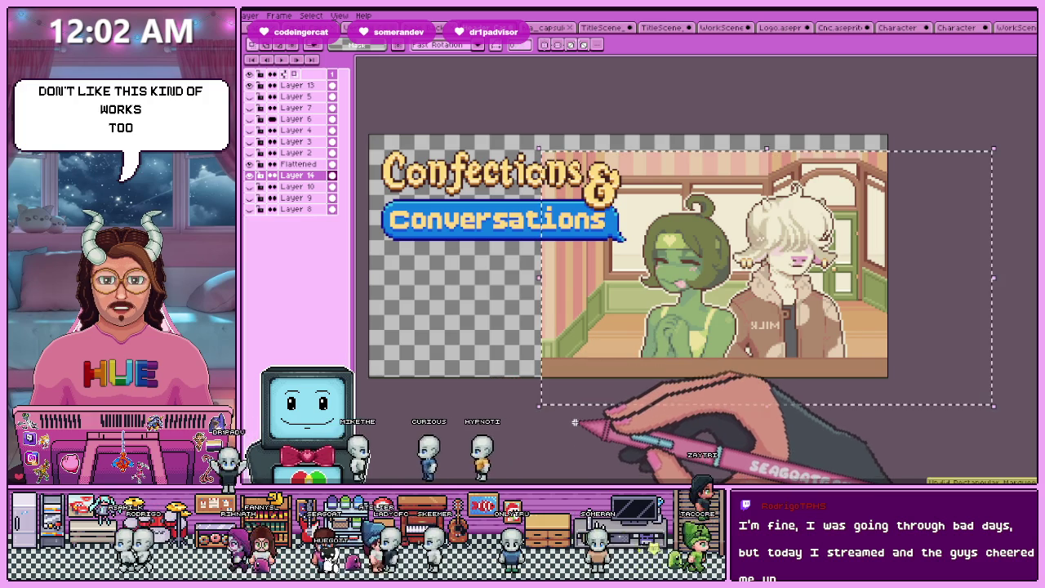
pyautogui.press('Delete')
pyautogui.hotkey('ctrl', 'v')
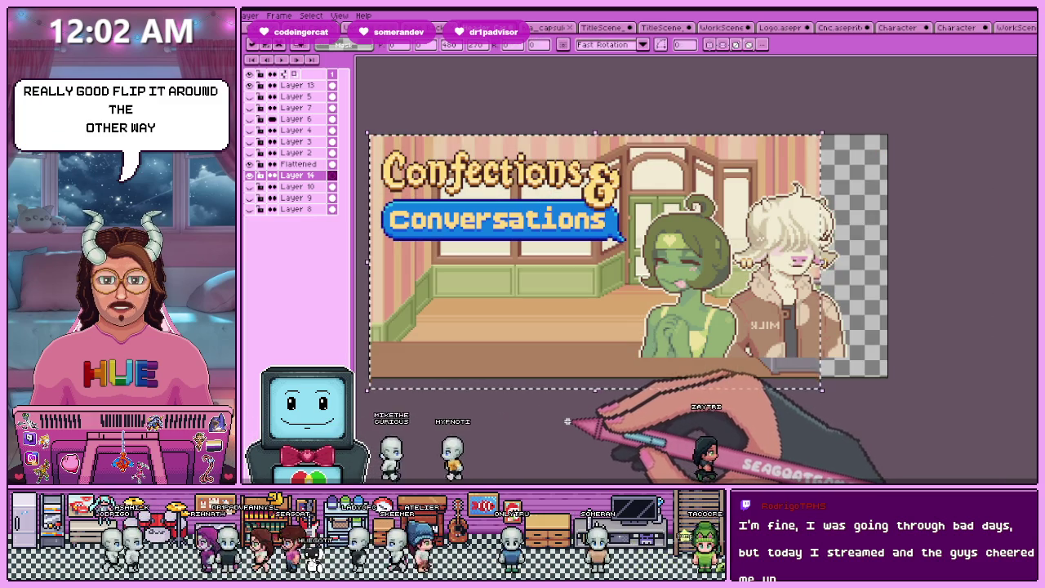
pyautogui.hotkey('shift', 'h')
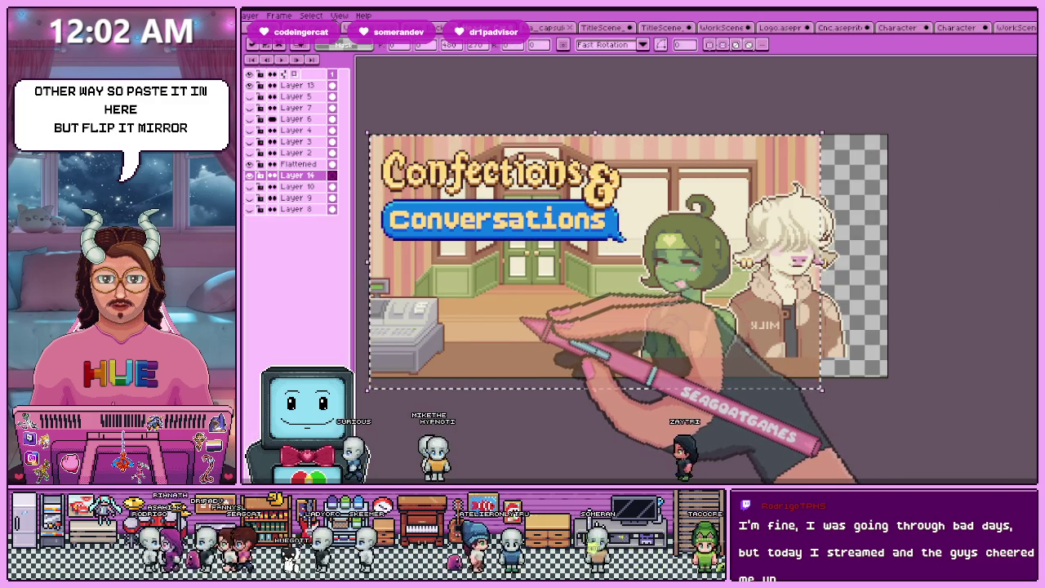
pyautogui.moveTo(623, 136)
pyautogui.mouseDown()
pyautogui.moveTo(750, 357)
pyautogui.moveTo(796, 351)
pyautogui.mouseUp()
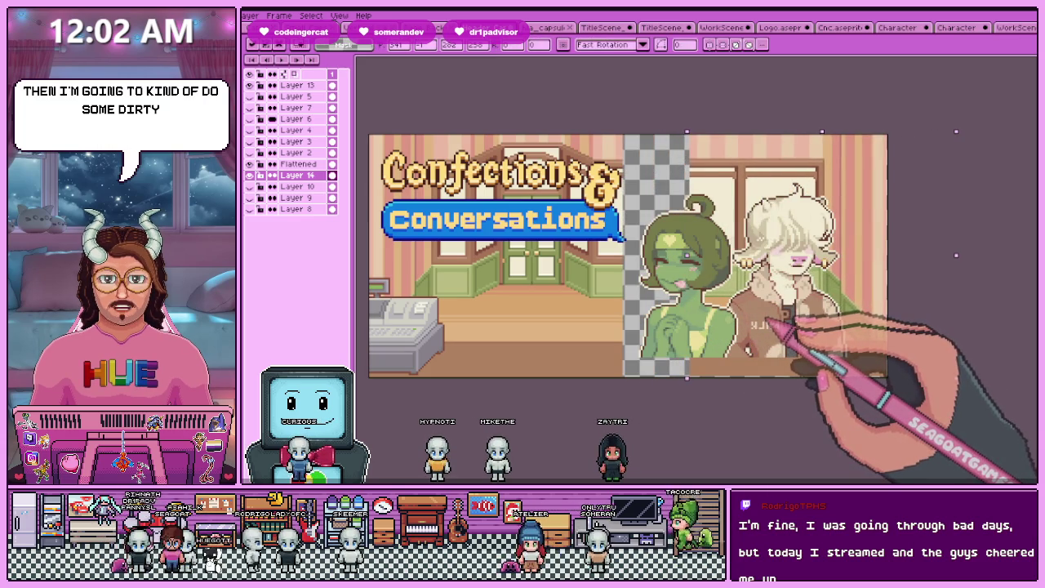
pyautogui.scroll(2, 703, 159)
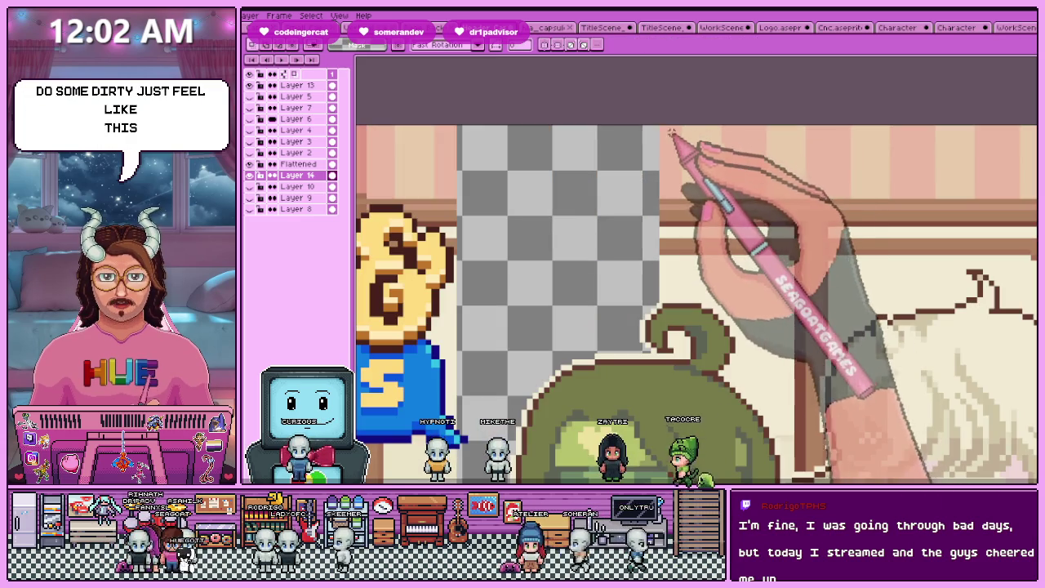
pyautogui.scroll(-3, 678, 327)
pyautogui.scroll(3, 653, 401)
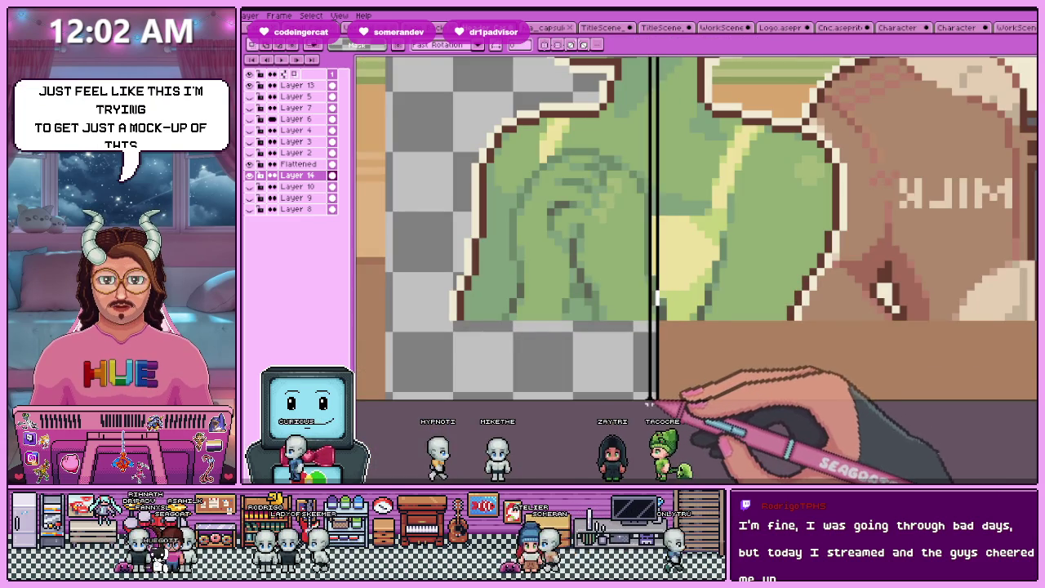
pyautogui.scroll(-3, 654, 401)
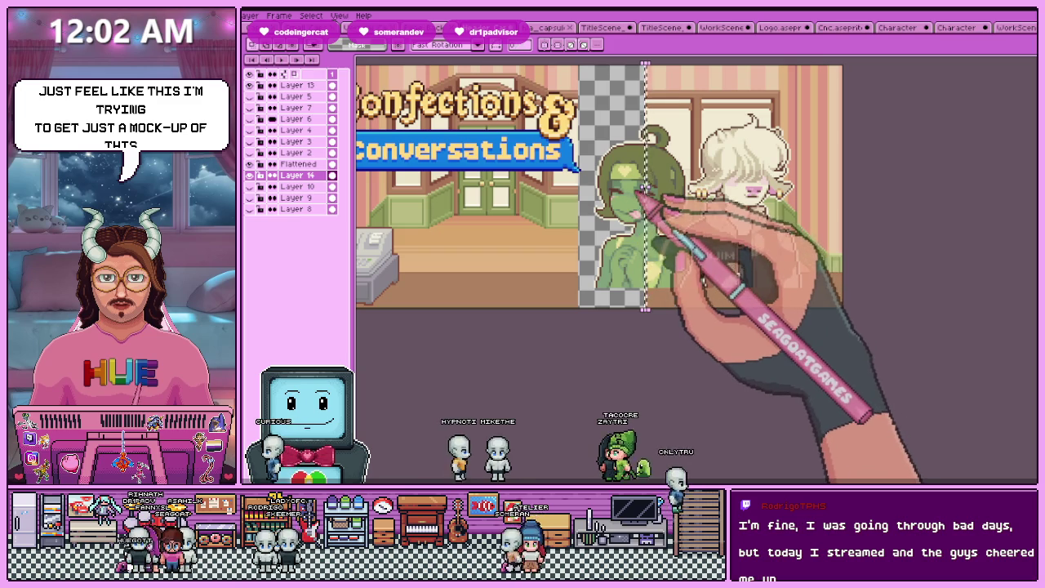
pyautogui.moveTo(645, 189); pyautogui.dragTo(509, 195)
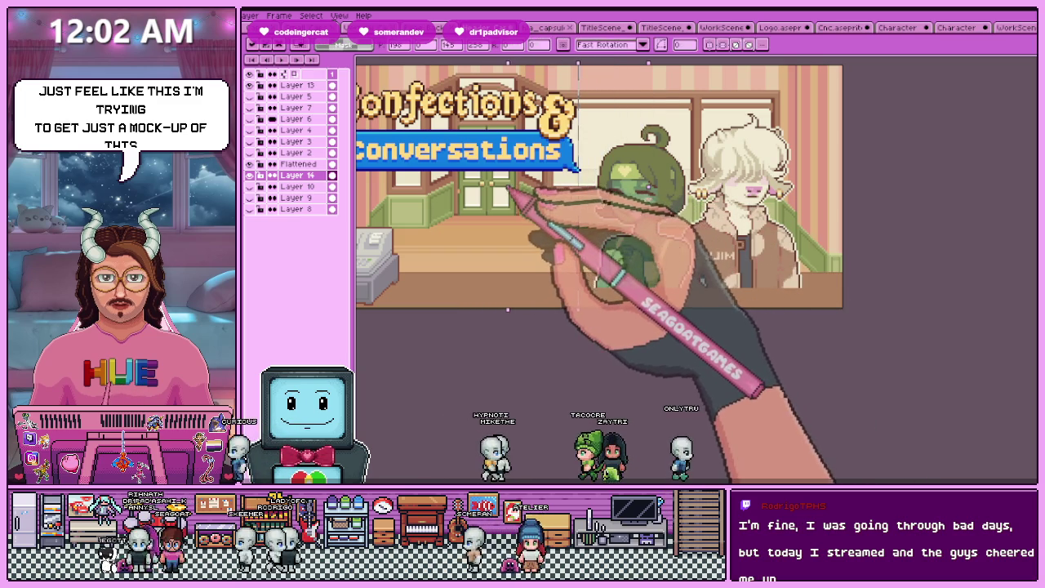
pyautogui.scroll(-2, 621, 392)
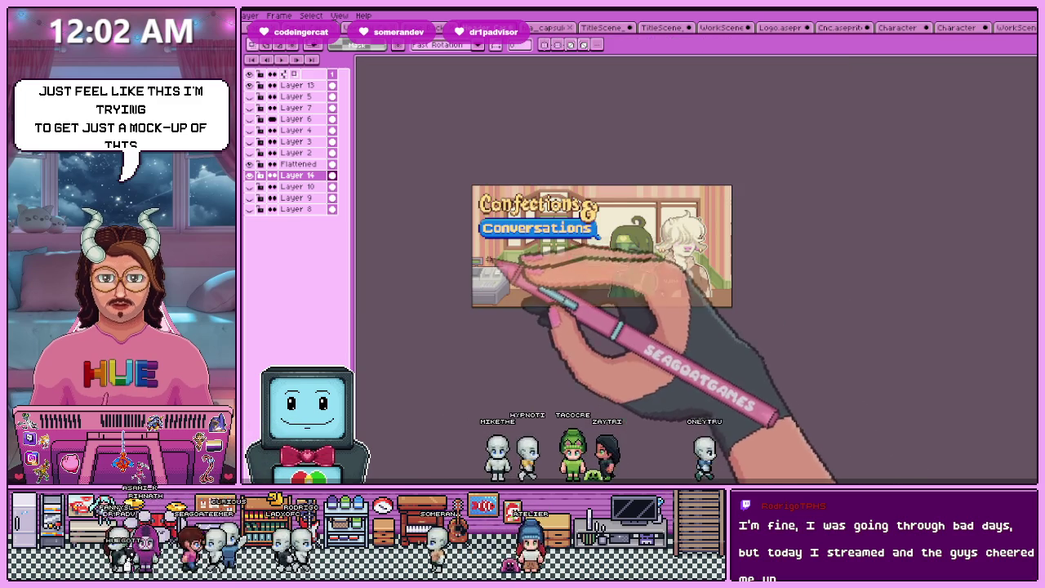
pyautogui.scroll(2, 512, 287)
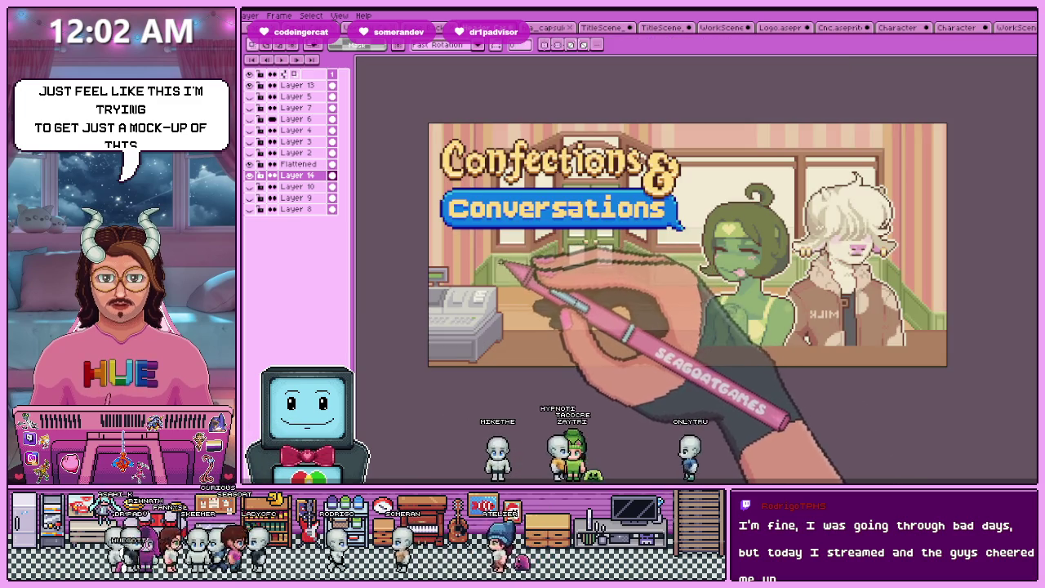
pyautogui.scroll(-2, 531, 237)
pyautogui.scroll(2, 543, 245)
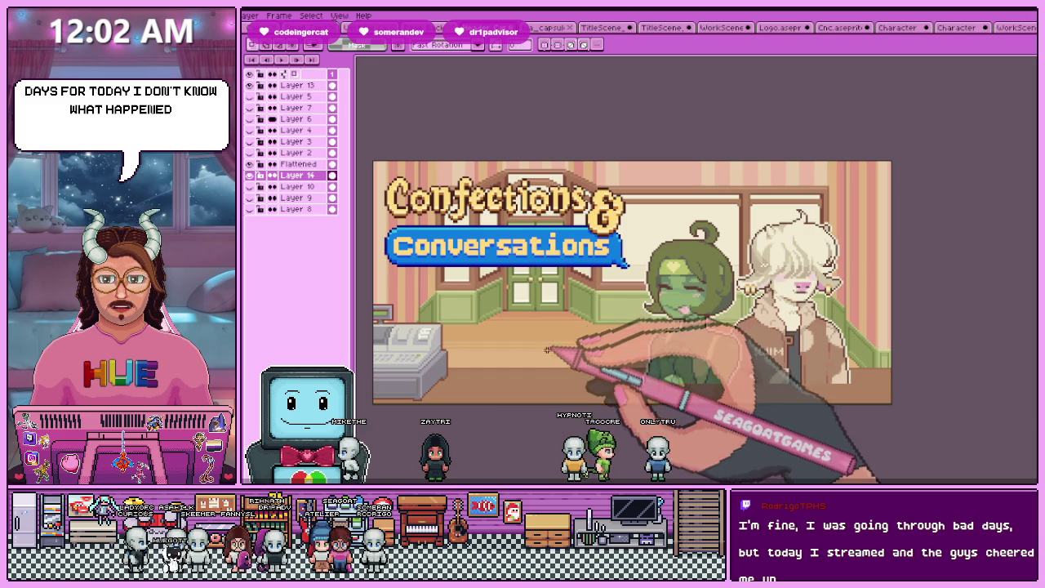
# On the Flattened layer, marquee the two characters and drag them up a few pixels
pyautogui.click(298, 165)
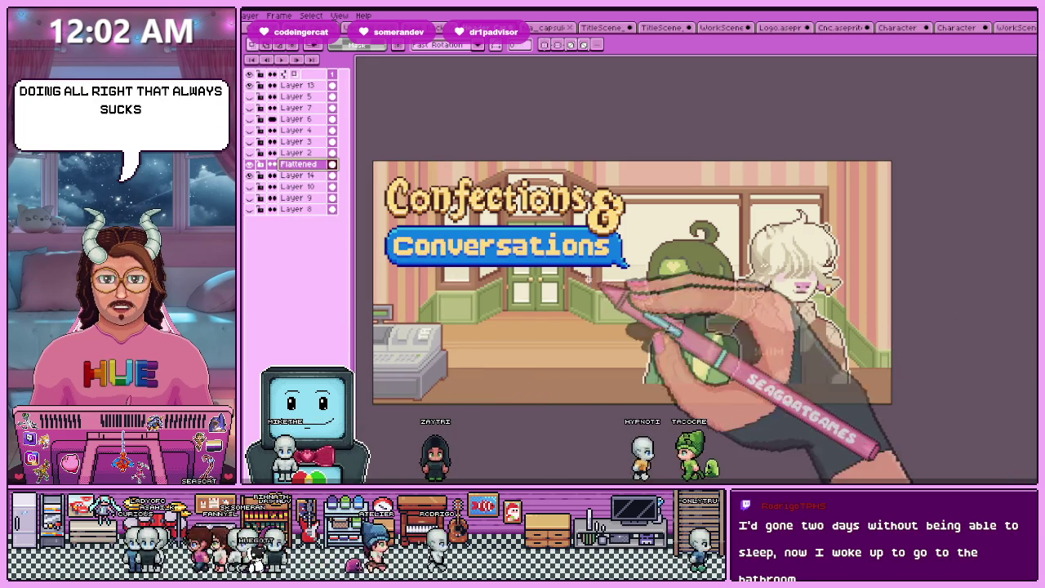
pyautogui.moveTo(530, 164); pyautogui.dragTo(892, 404)
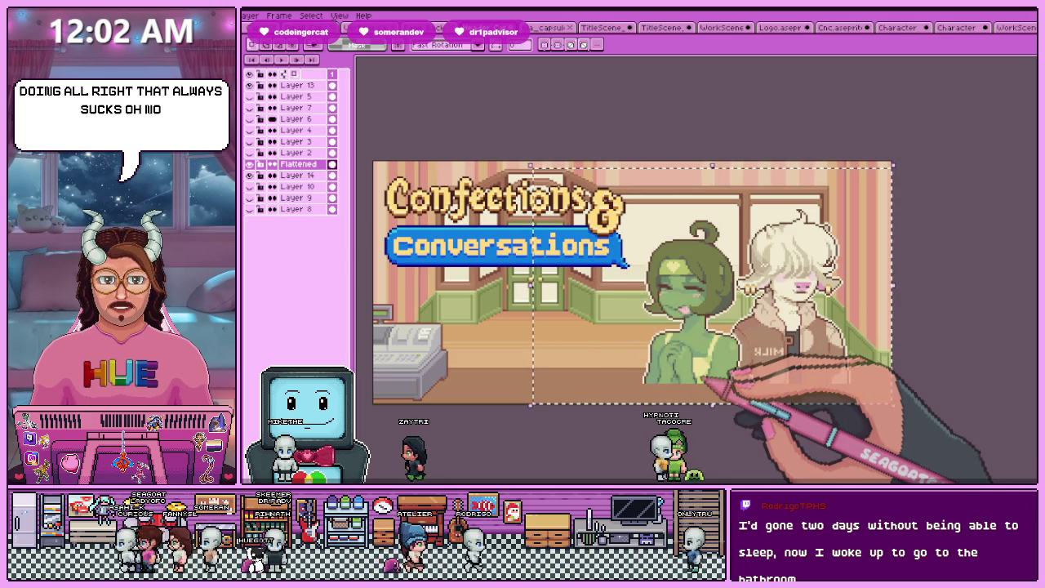
pyautogui.moveTo(703, 381); pyautogui.dragTo(703, 366)
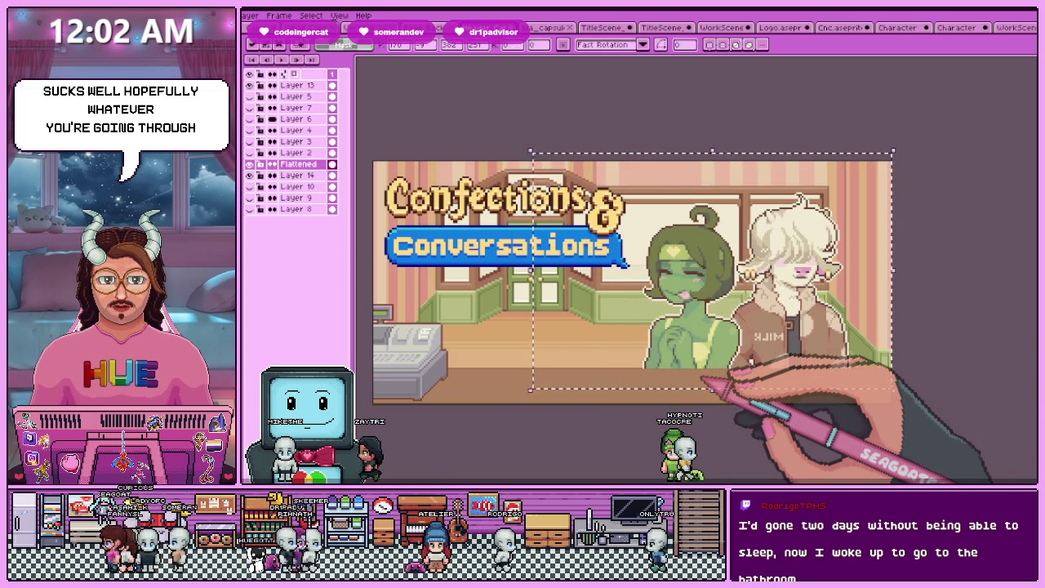
pyautogui.scroll(1, 735, 425)
pyautogui.scroll(1, 660, 373)
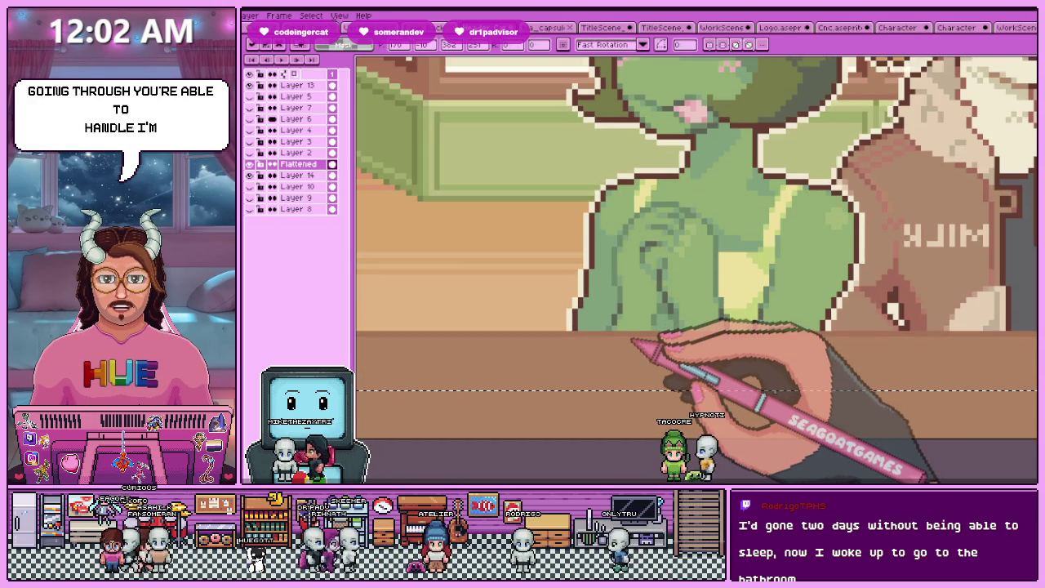
pyautogui.scroll(-4, 635, 383)
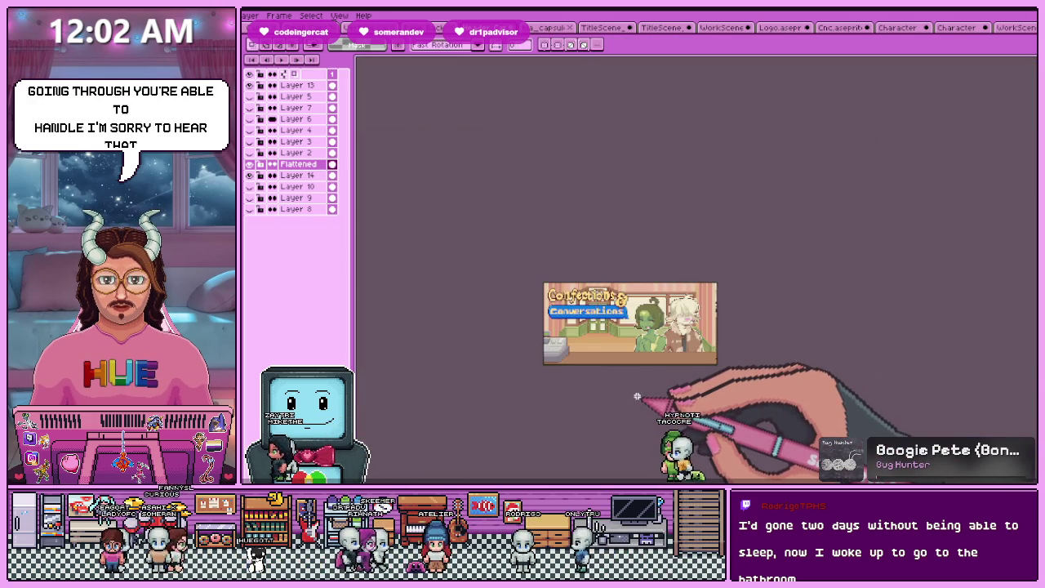
pyautogui.scroll(1, 638, 400)
pyautogui.scroll(2, 626, 392)
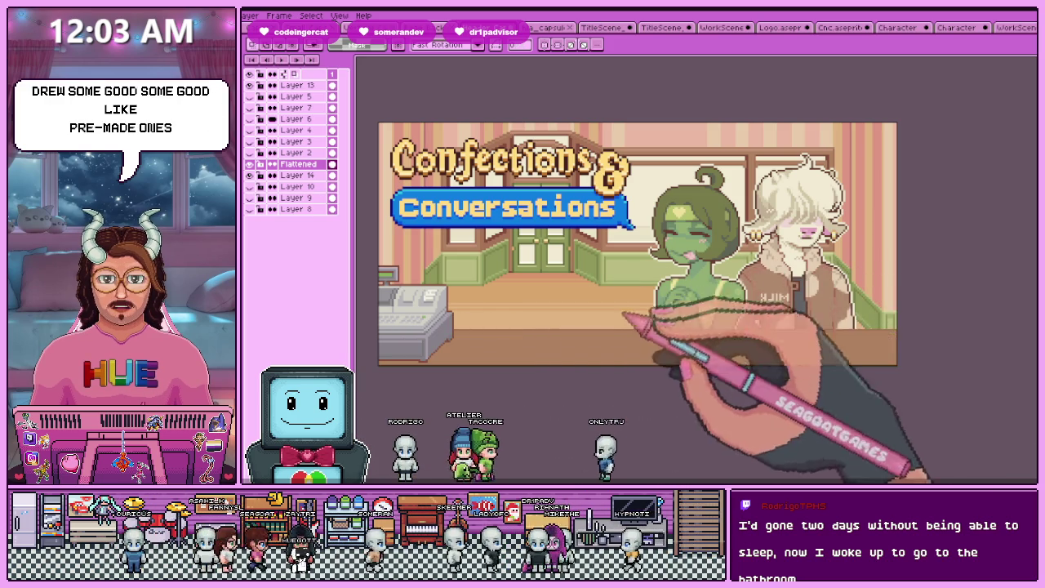
pyautogui.hotkey('ctrl', 'Tab')
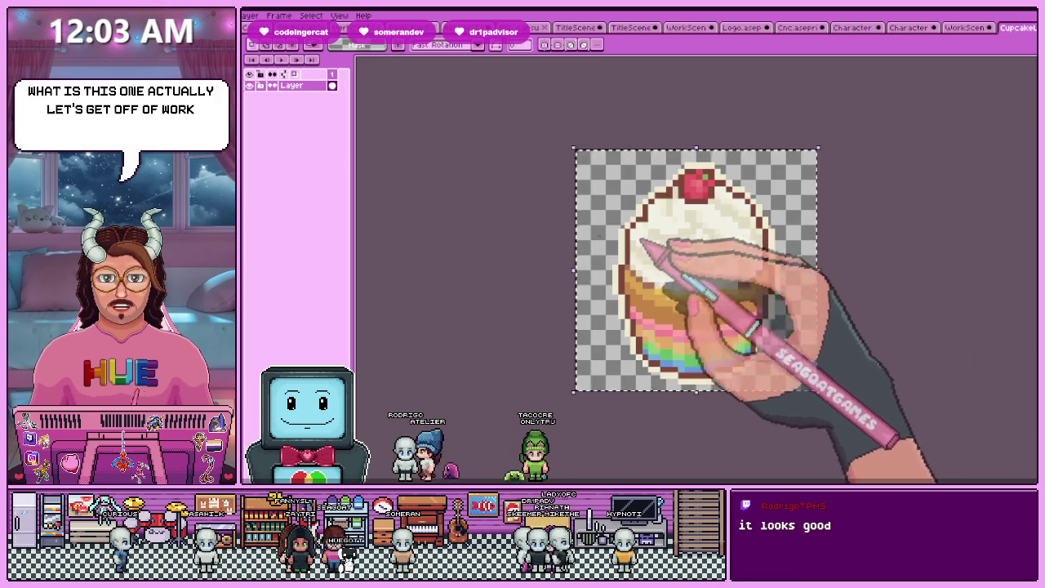
# Resize the cupcake sprite to 128 pixels in Sprite Size
pyautogui.click(486, 28)
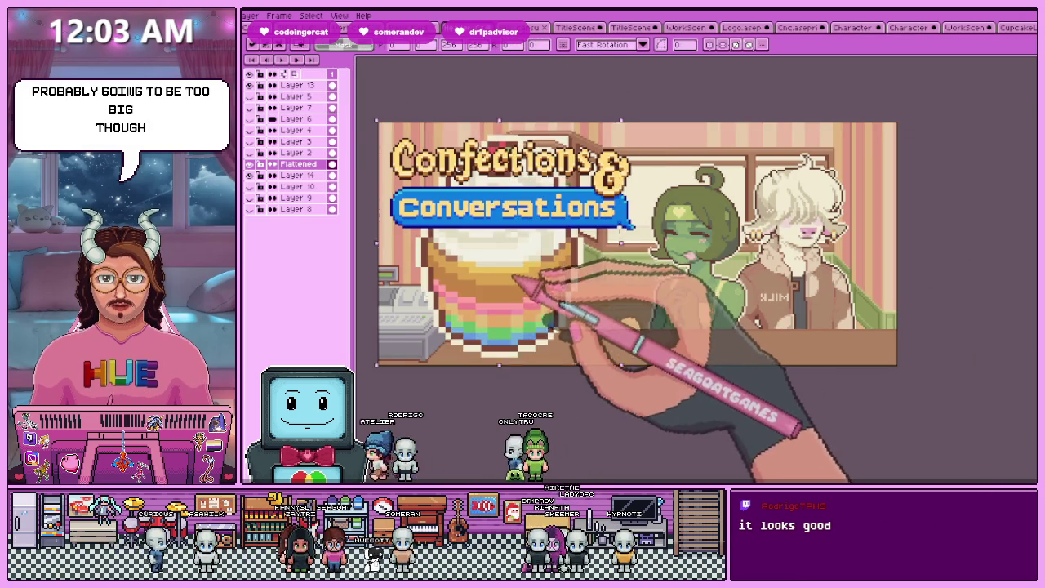
pyautogui.hotkey('ctrl', 'Tab')
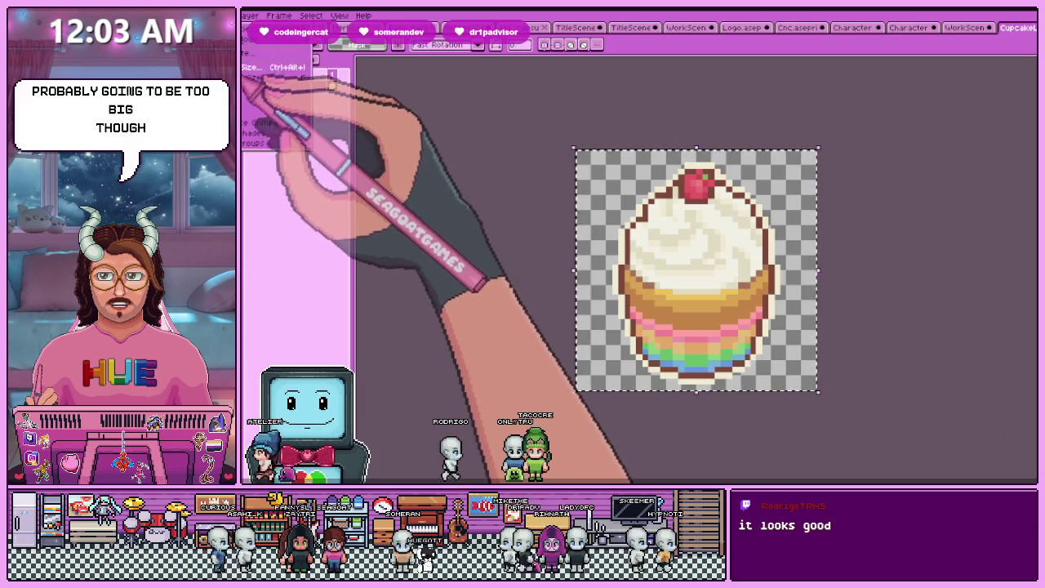
pyautogui.hotkey('ctrl', 'alt', 'i')
pyautogui.write('128')
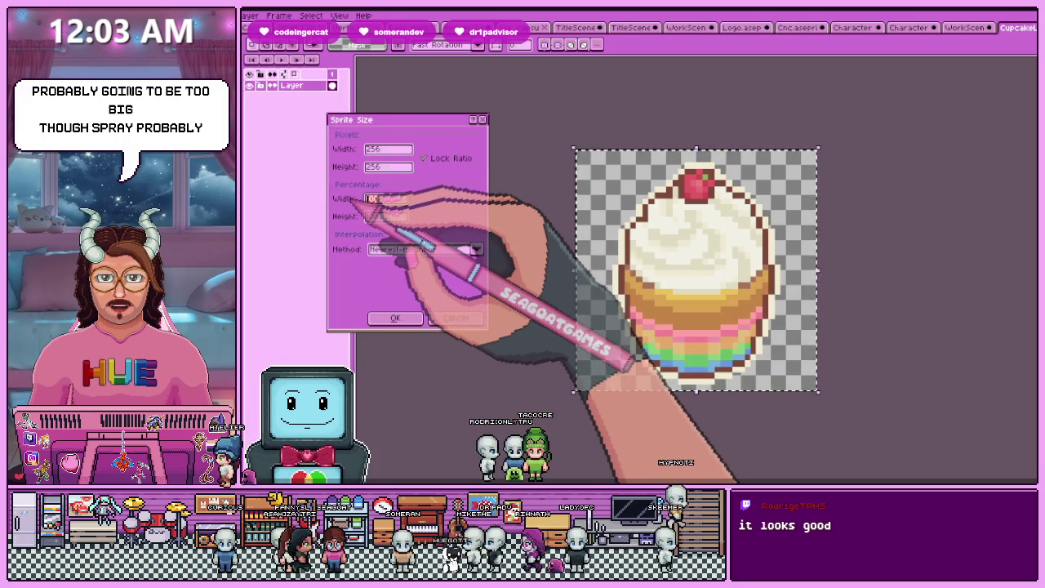
pyautogui.press('Return')
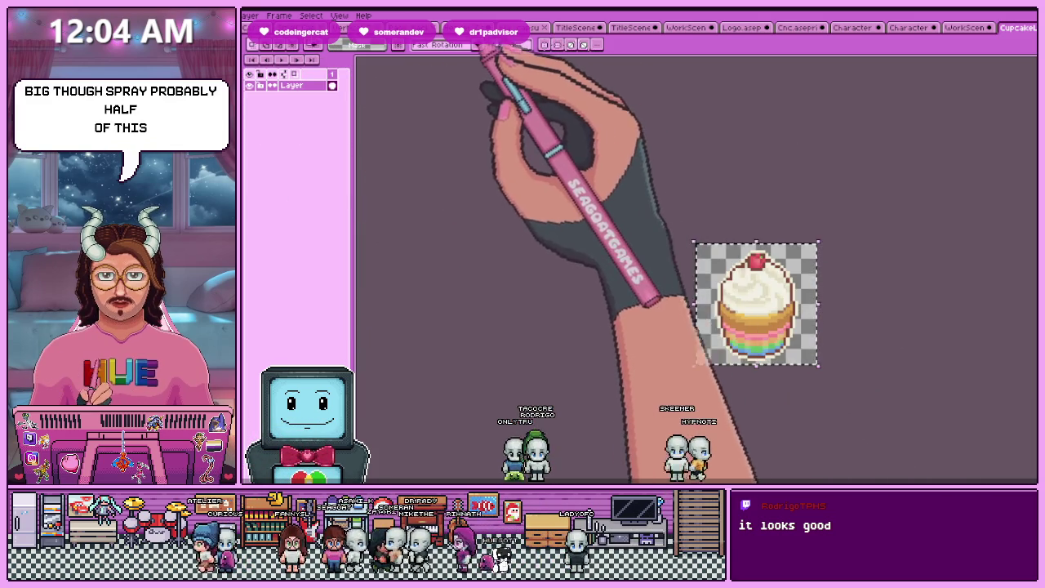
# In the shop scene, drag the cupcake left and down onto the counter
pyautogui.click(507, 27)
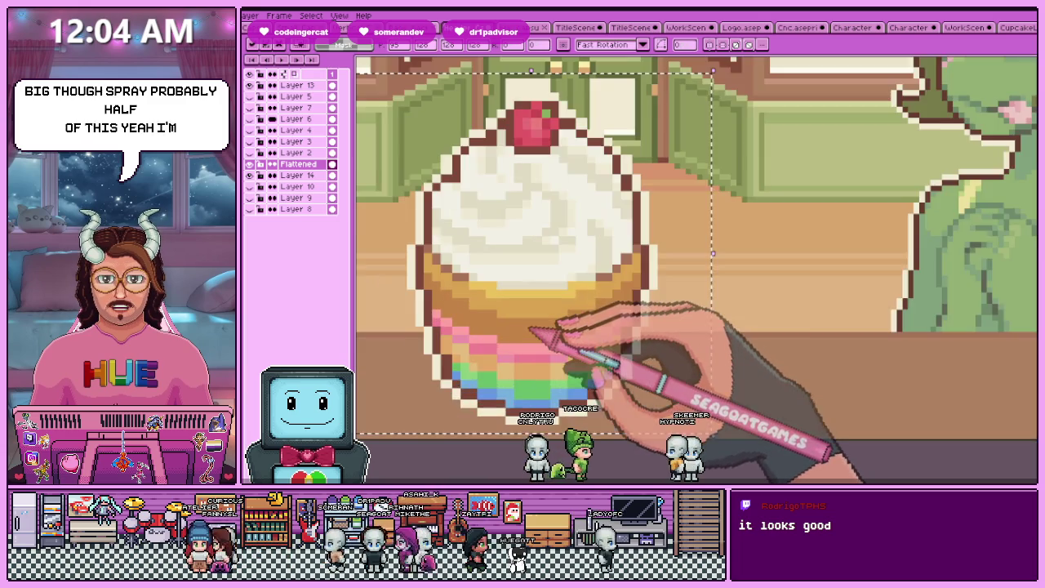
pyautogui.scroll(2, 547, 331)
pyautogui.scroll(-1, 542, 315)
pyautogui.moveTo(541, 315); pyautogui.dragTo(505, 308)
pyautogui.scroll(-3, 503, 307)
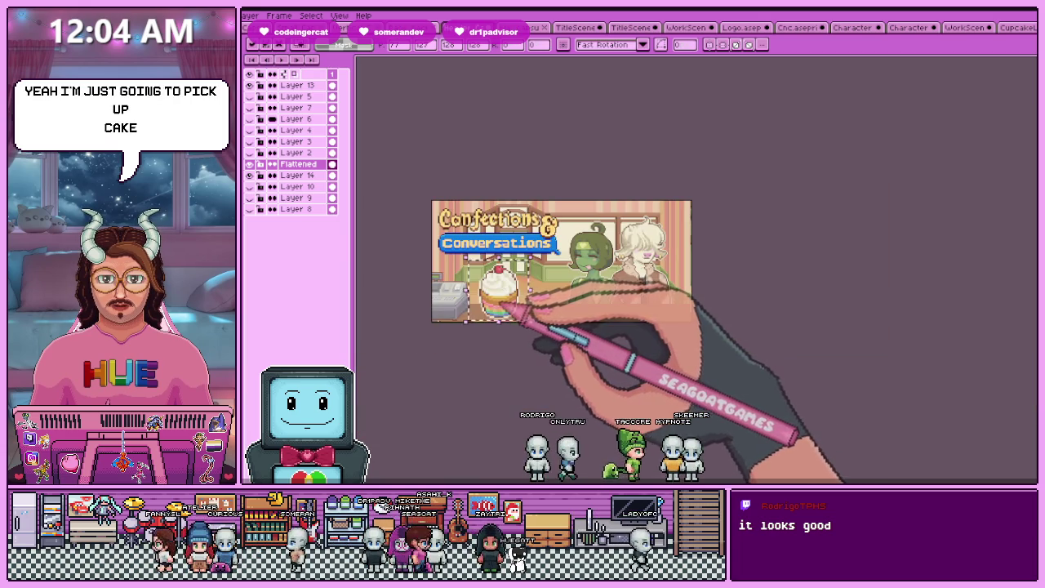
pyautogui.scroll(2, 523, 307)
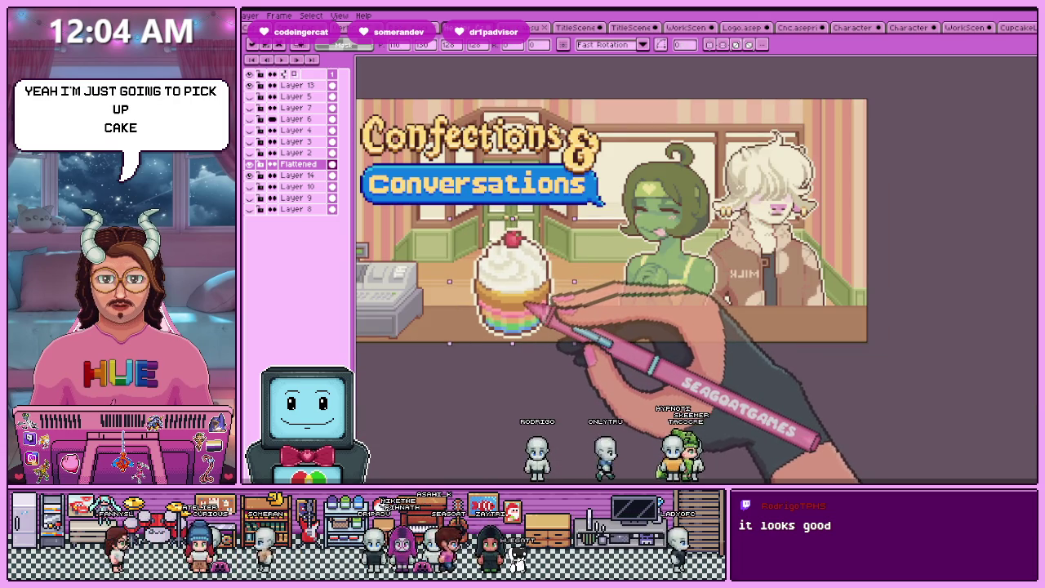
pyautogui.moveTo(526, 307); pyautogui.dragTo(499, 302)
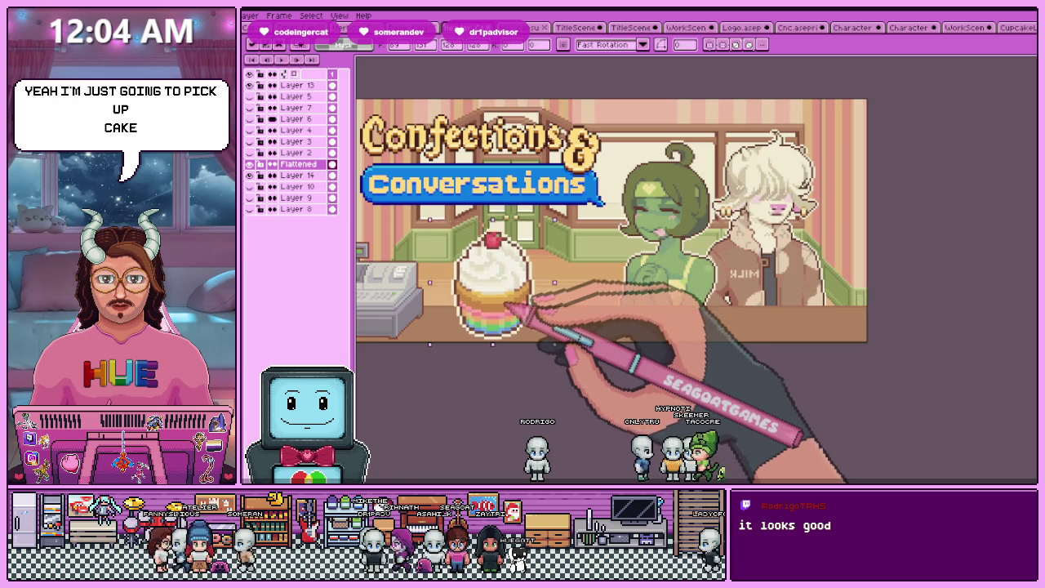
pyautogui.scroll(-2, 506, 307)
pyautogui.scroll(2, 510, 303)
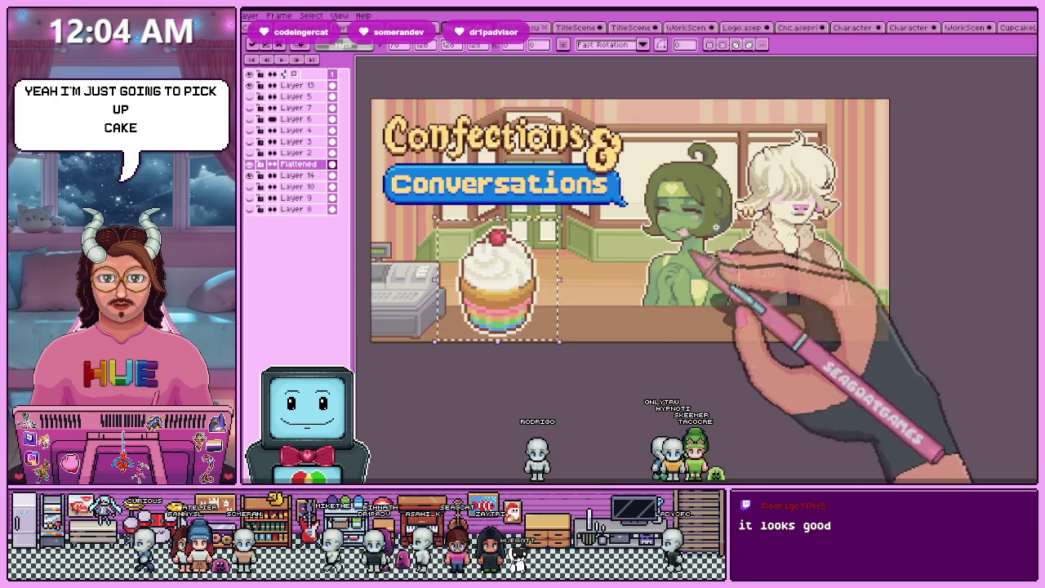
# Shrink the cupcake sprite to half size
pyautogui.click(1018, 27)
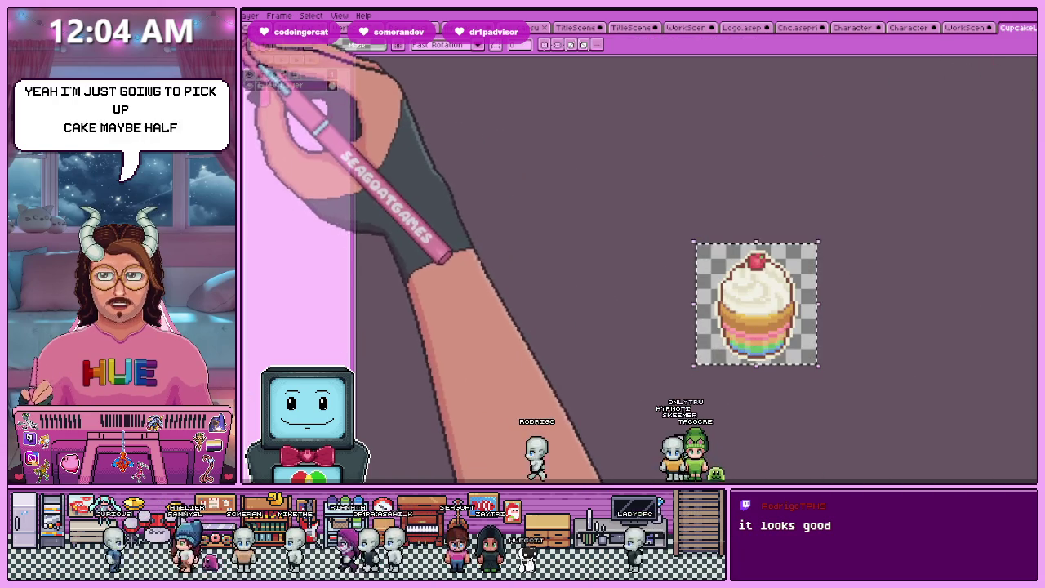
pyautogui.hotkey('ctrl', 'alt', 'i')
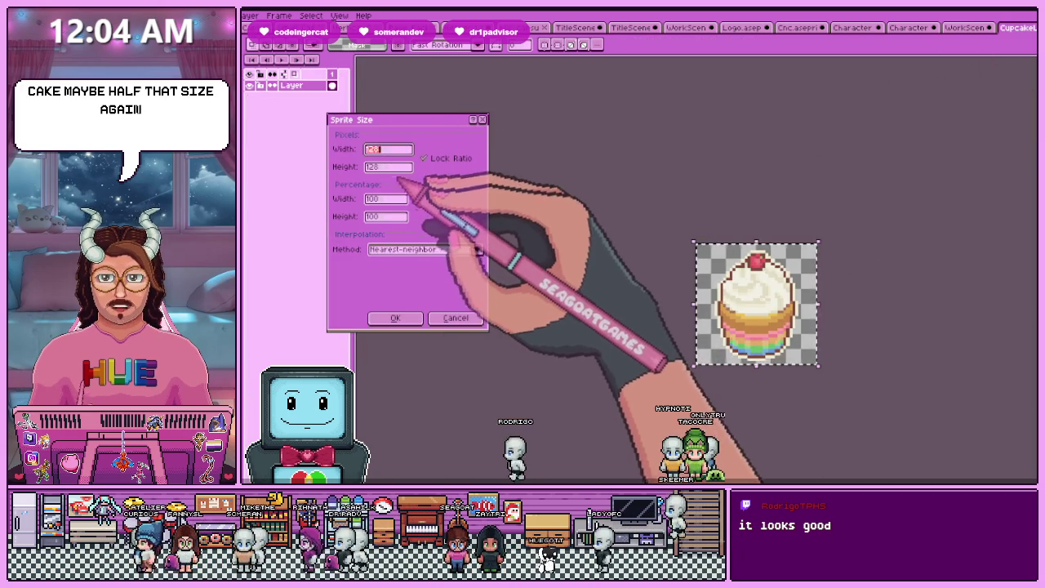
pyautogui.click(374, 198)
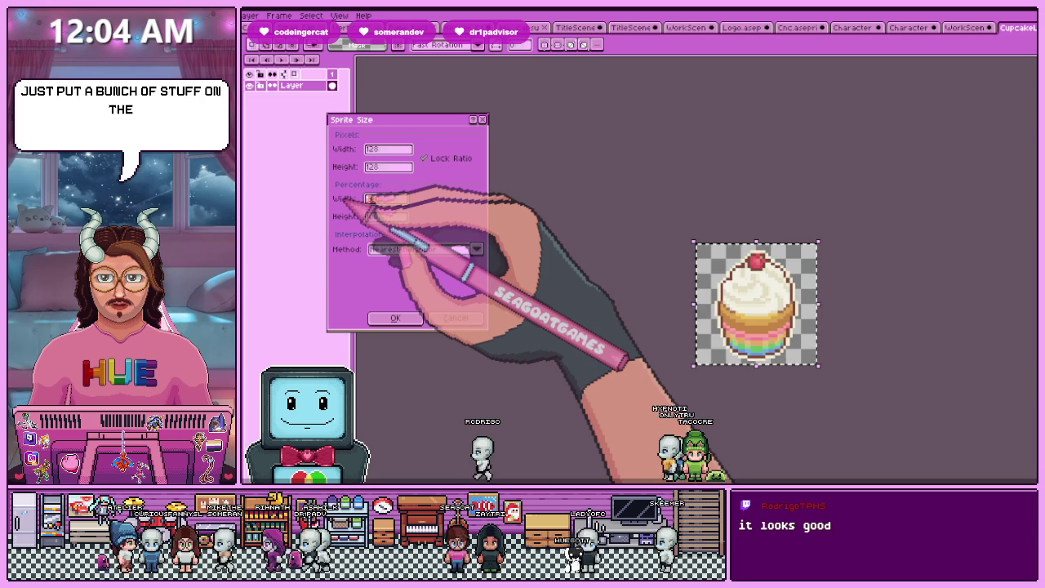
pyautogui.write('5')
pyautogui.press('Return')
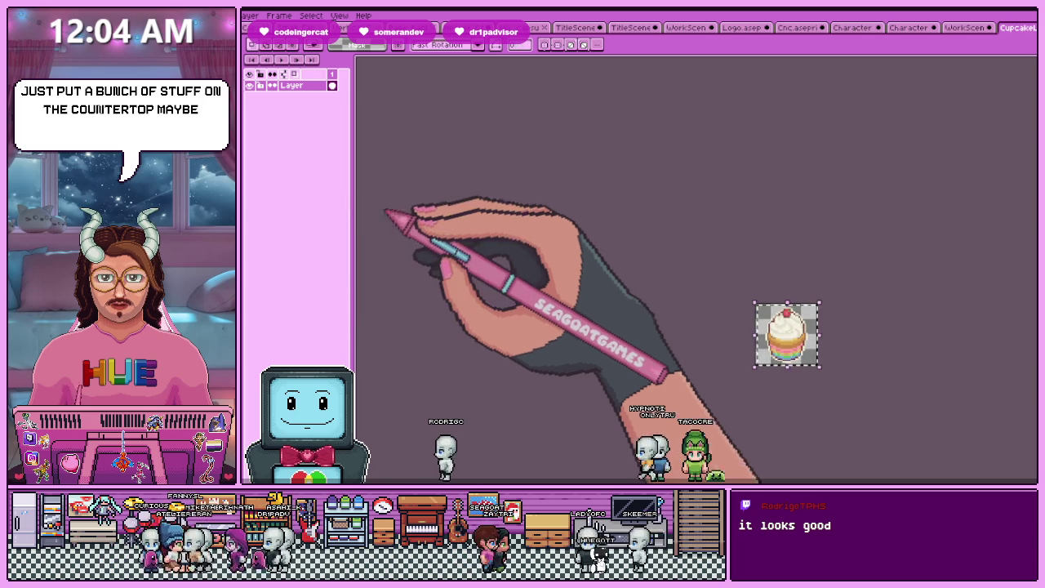
pyautogui.scroll(3, 762, 342)
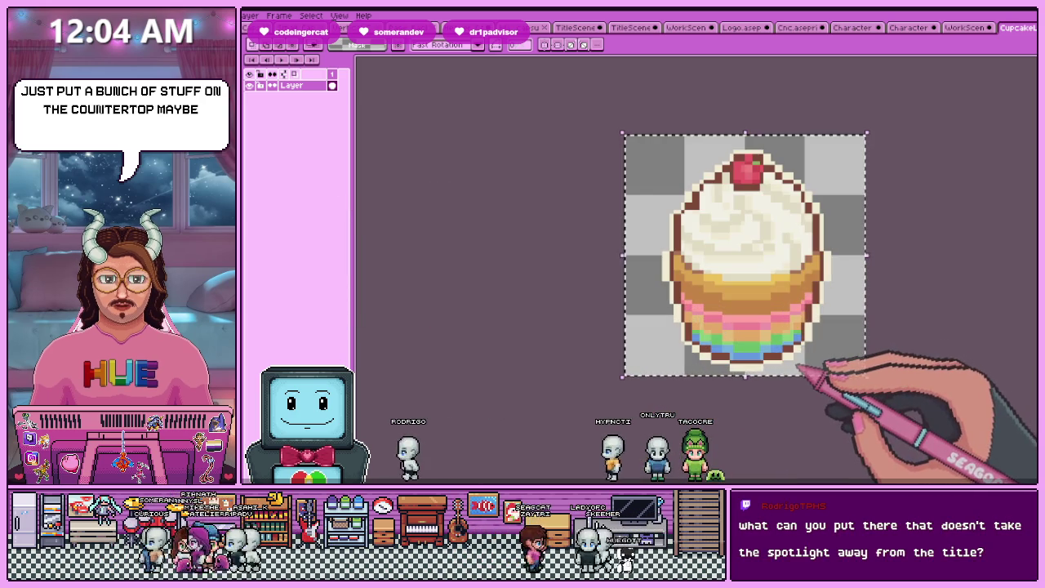
pyautogui.scroll(-1, 764, 325)
pyautogui.scroll(1, 735, 326)
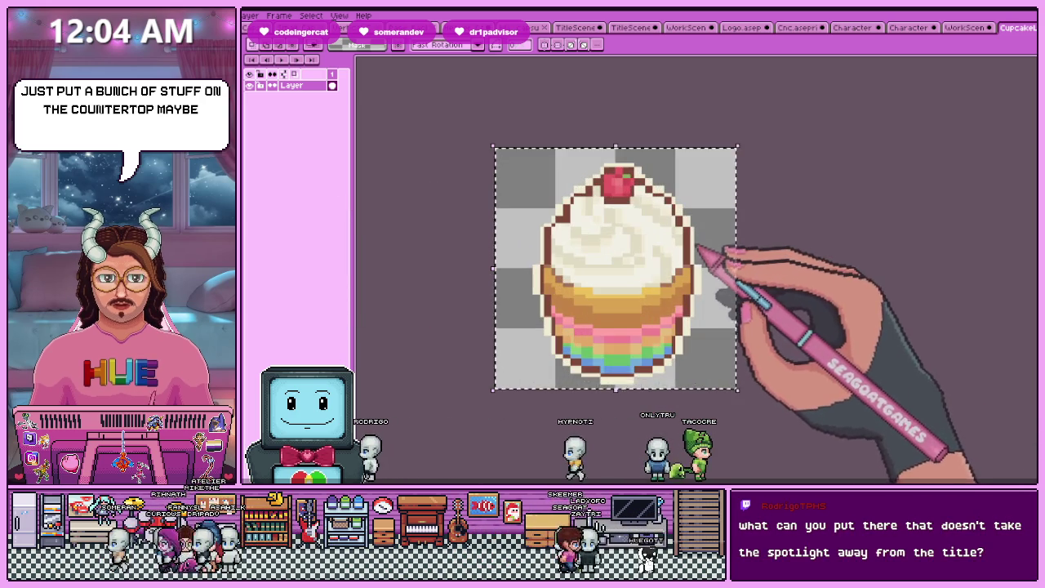
pyautogui.scroll(2, 751, 270)
pyautogui.scroll(-3, 654, 346)
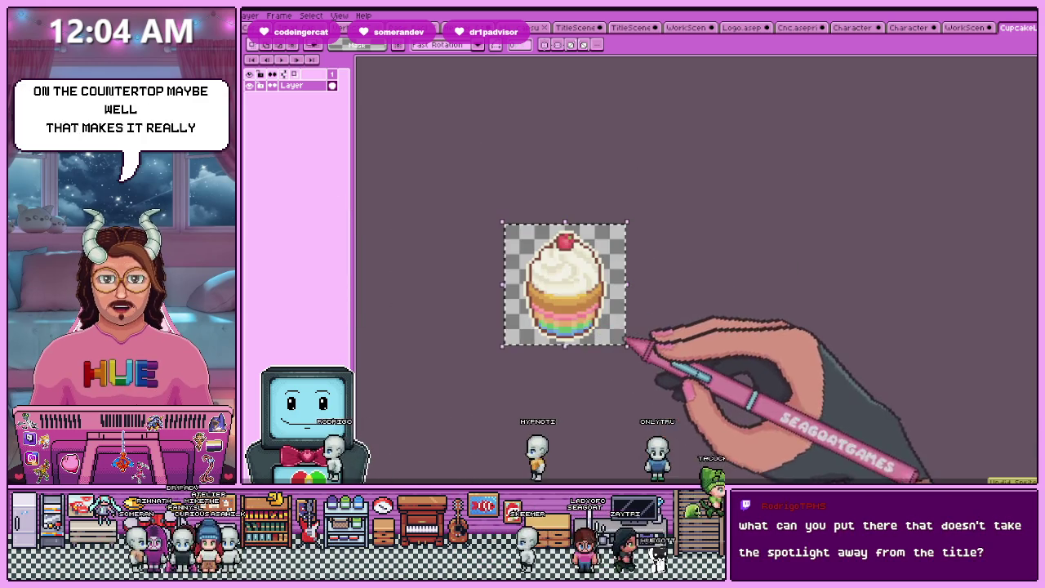
pyautogui.scroll(4, 530, 326)
pyautogui.scroll(-1, 499, 294)
pyautogui.scroll(-1, 479, 299)
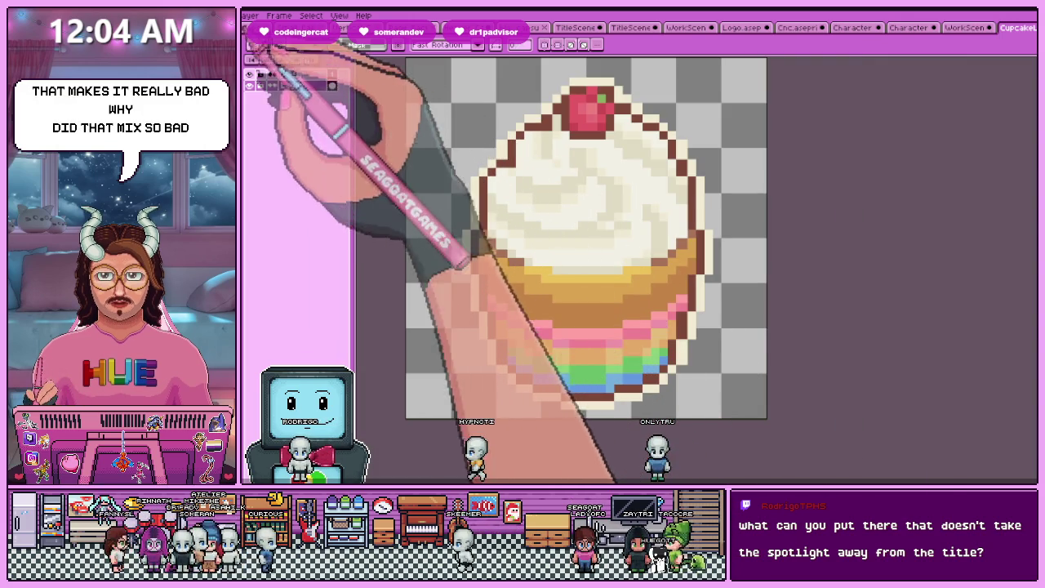
# Resize the cupcake sprite to 64×64 through Sprite > Sprite Size
pyautogui.click(237, 15)
pyautogui.click(263, 67)
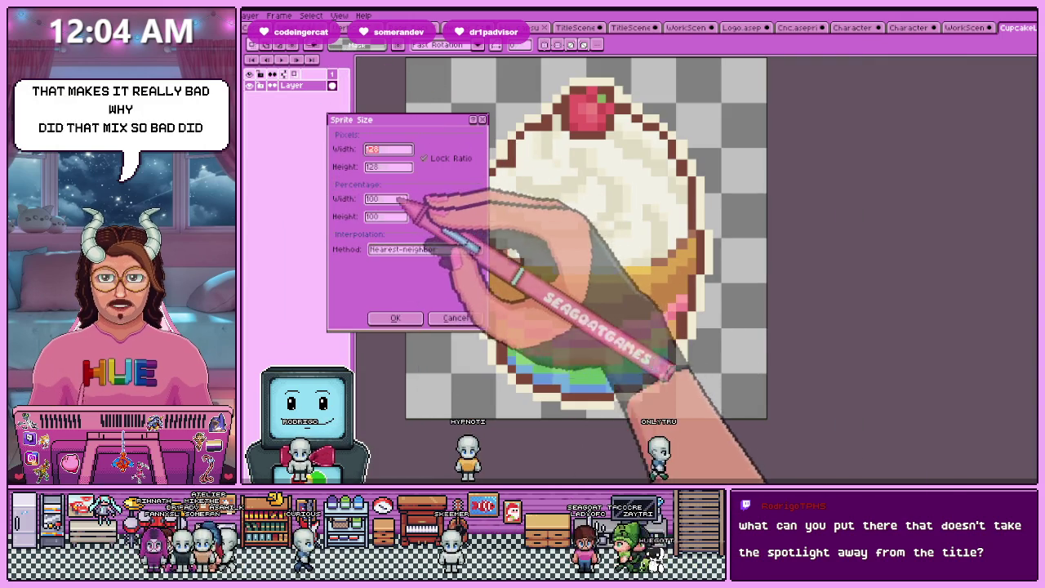
pyautogui.press('Return')
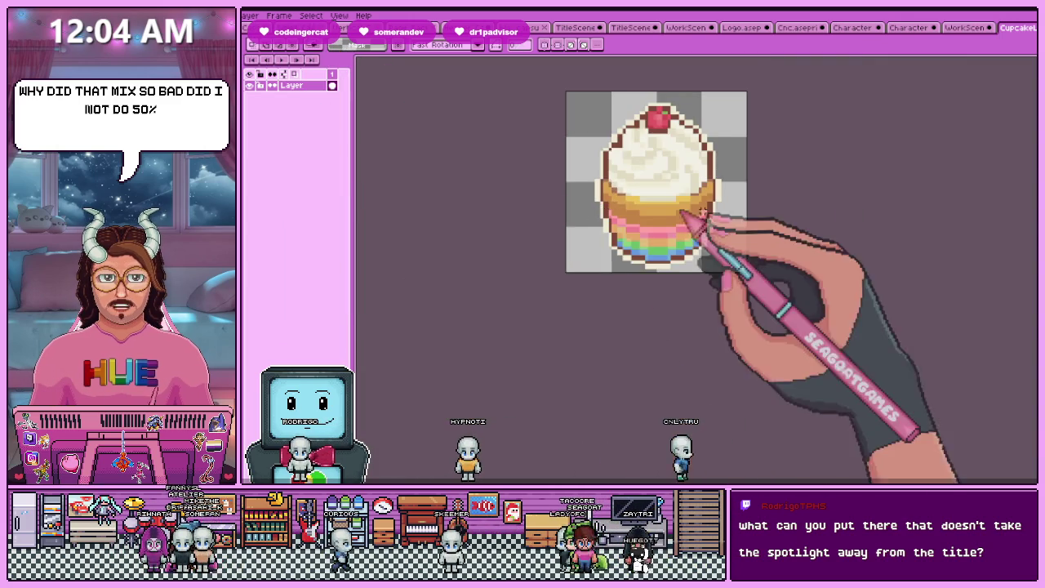
pyautogui.scroll(1, 637, 233)
pyautogui.scroll(1, 552, 233)
pyautogui.scroll(-1, 552, 233)
pyautogui.scroll(2, 608, 205)
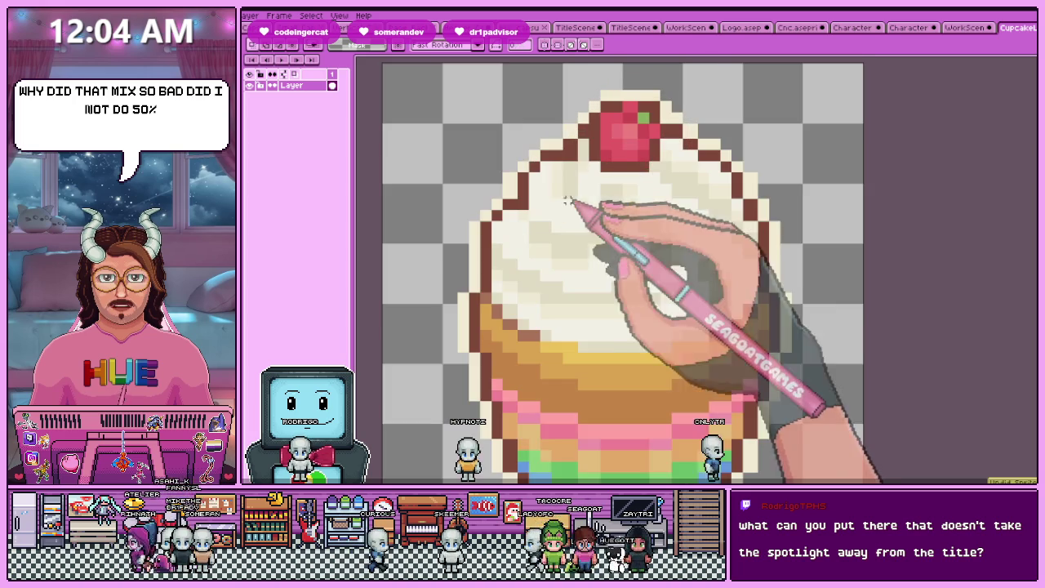
pyautogui.scroll(-2, 609, 205)
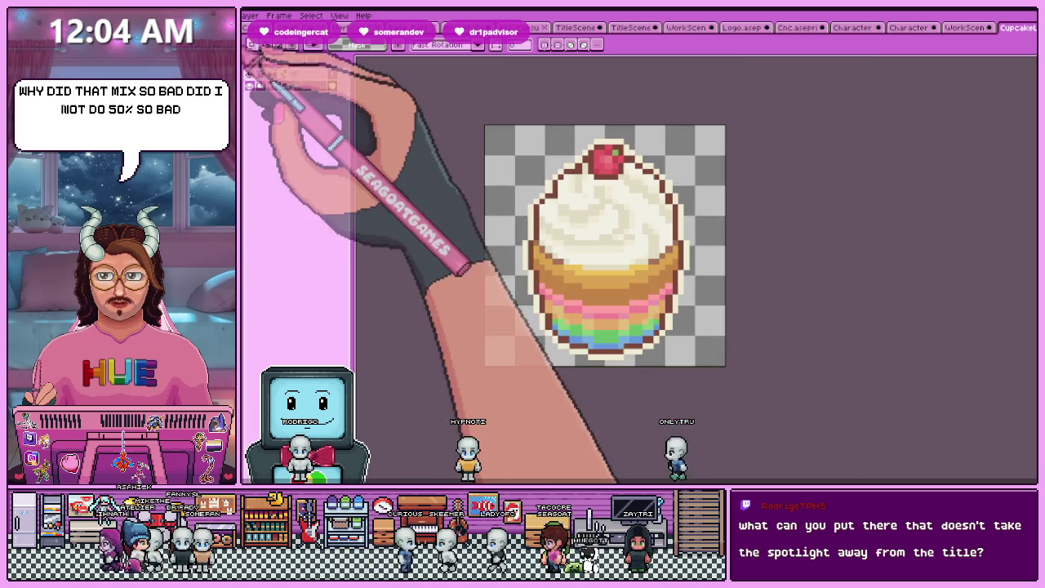
# Reopen Sprite Size and cancel it, leaving the cupcake's size unchanged
pyautogui.click(233, 15)
pyautogui.click(265, 67)
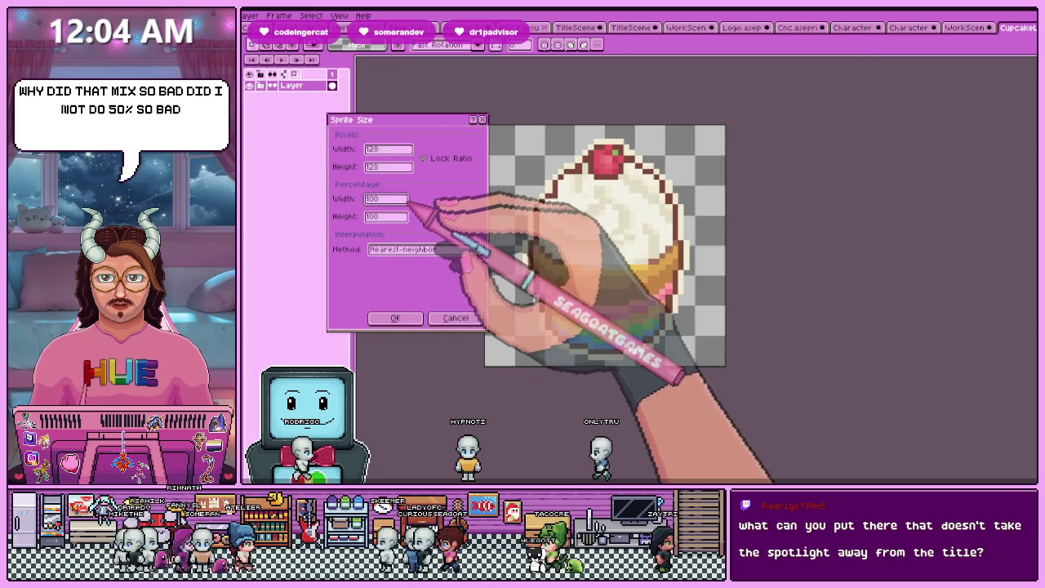
pyautogui.click(385, 198)
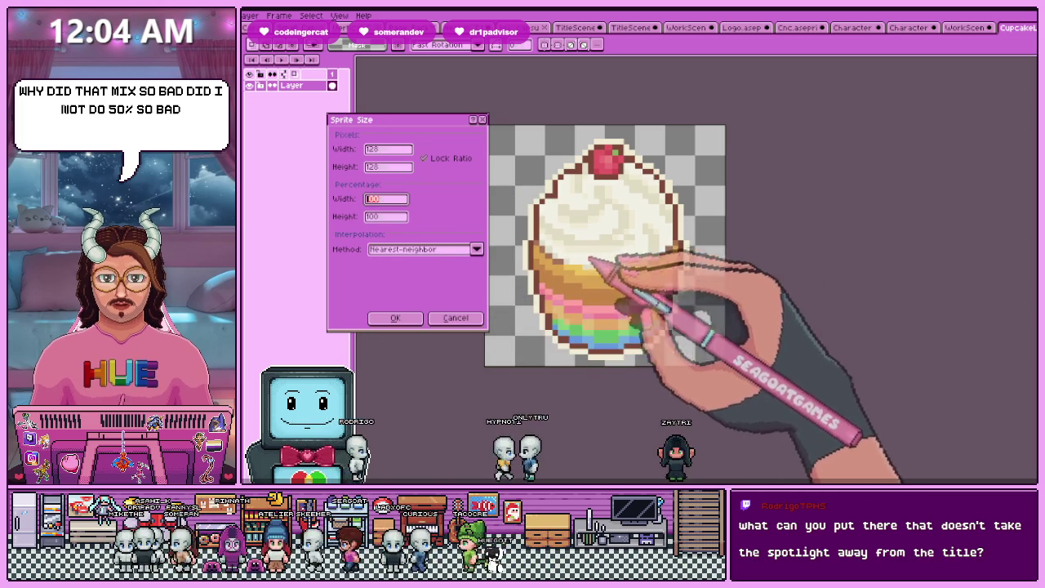
pyautogui.press('Escape')
pyautogui.scroll(4, 600, 263)
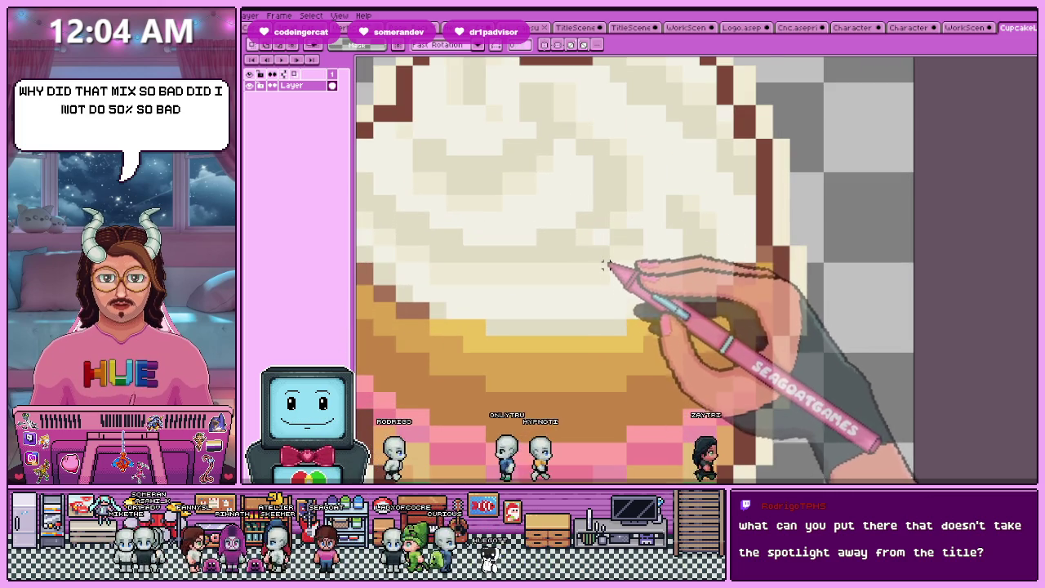
pyautogui.scroll(2, 602, 264)
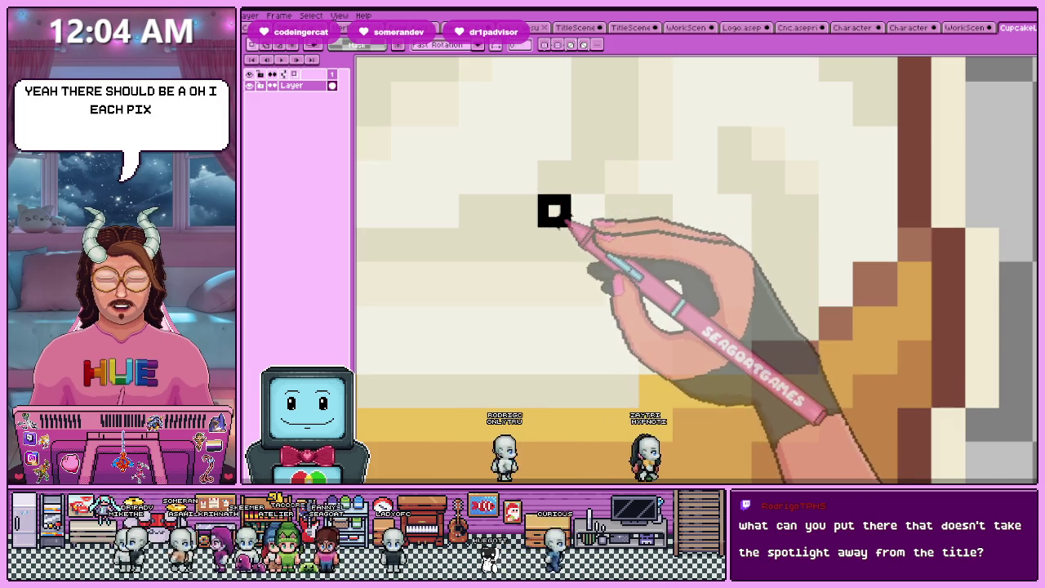
pyautogui.scroll(-3, 554, 211)
pyautogui.scroll(-2, 563, 224)
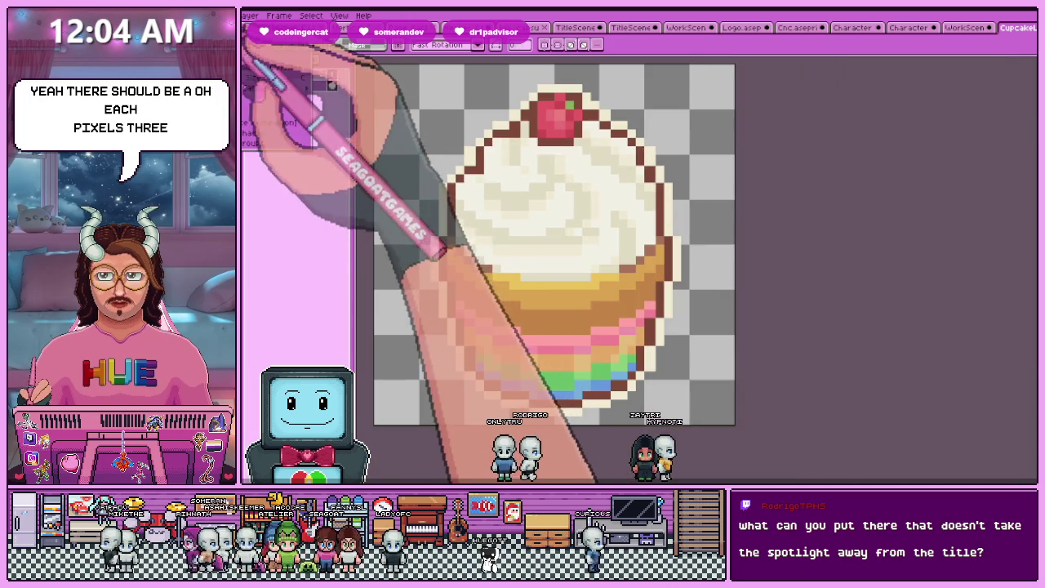
# Shrink the cupcake sprite to 42×42, then select and copy the whole cupcake
pyautogui.click(249, 59)
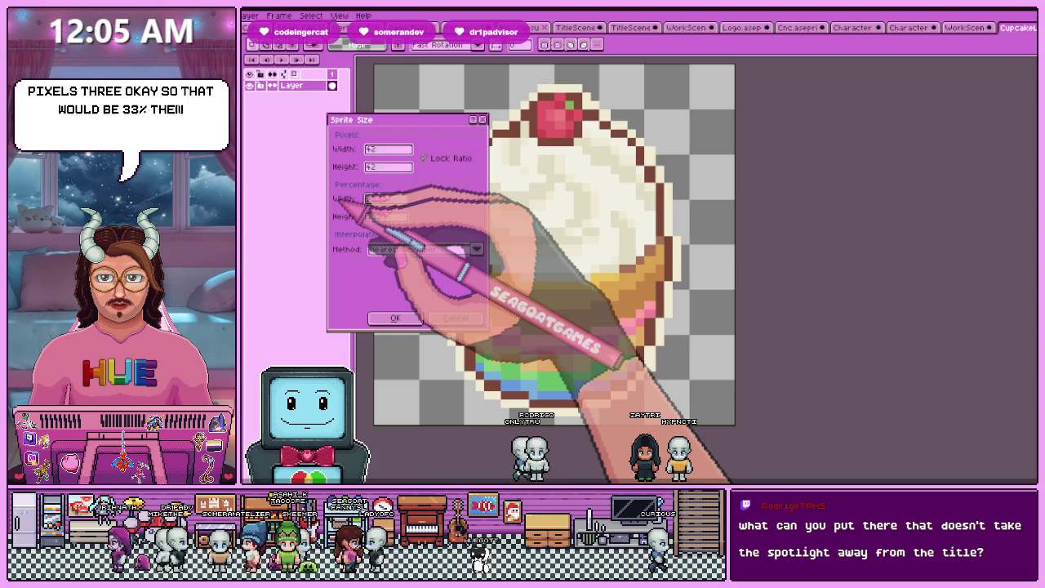
pyautogui.press('Return')
pyautogui.scroll(2, 602, 217)
pyautogui.scroll(-1, 634, 240)
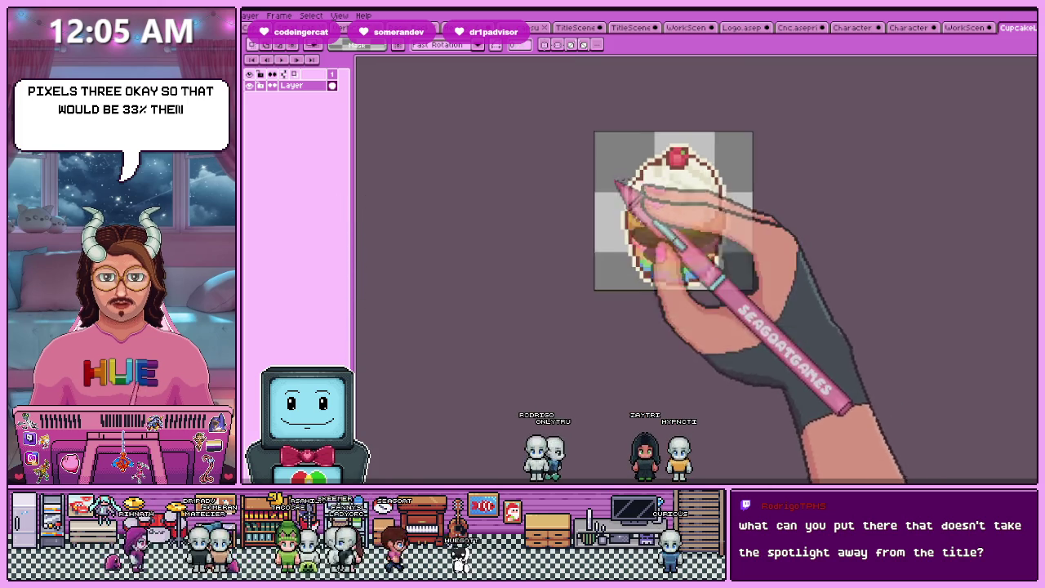
pyautogui.scroll(1, 692, 174)
pyautogui.hotkey('ctrl', 'a')
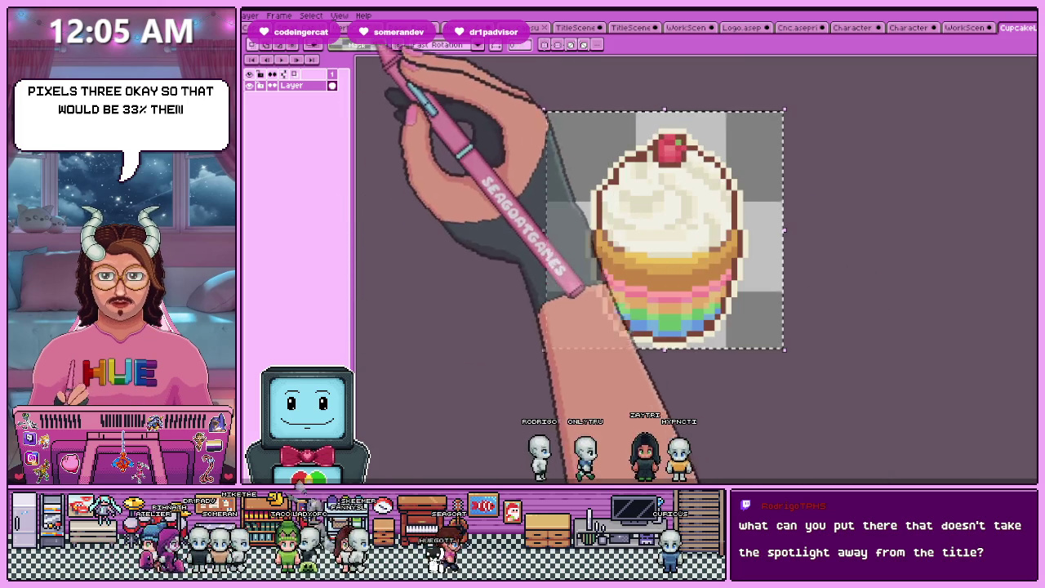
pyautogui.hotkey('ctrl', 'c')
# Paste the cupcake into the title scene and move it onto the counter by the register
pyautogui.click(482, 27)
pyautogui.hotkey('ctrl', 'v')
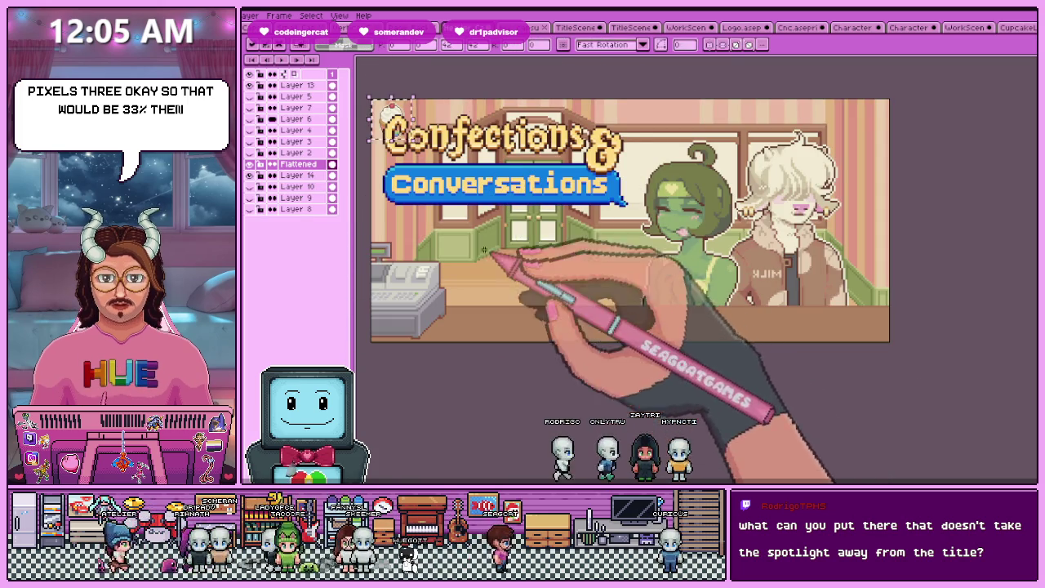
pyautogui.moveTo(392, 114); pyautogui.dragTo(471, 294)
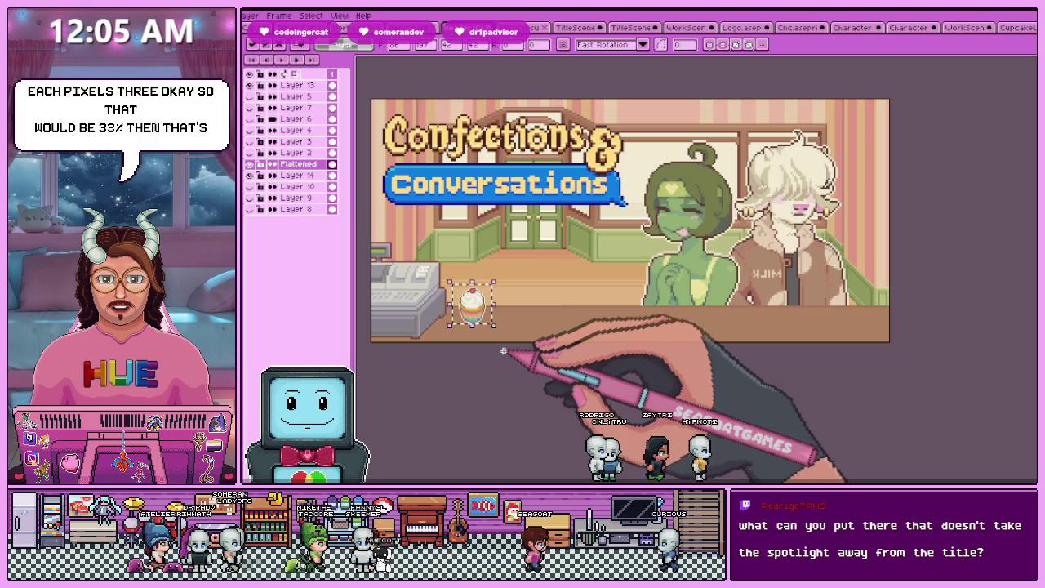
pyautogui.scroll(2, 476, 320)
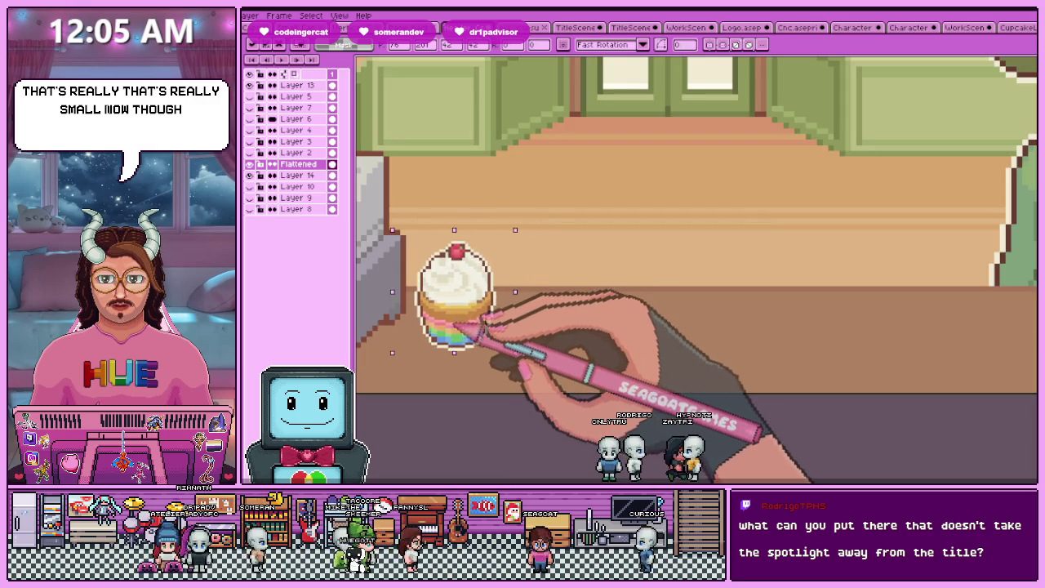
pyautogui.scroll(-3, 482, 327)
pyautogui.scroll(2, 490, 335)
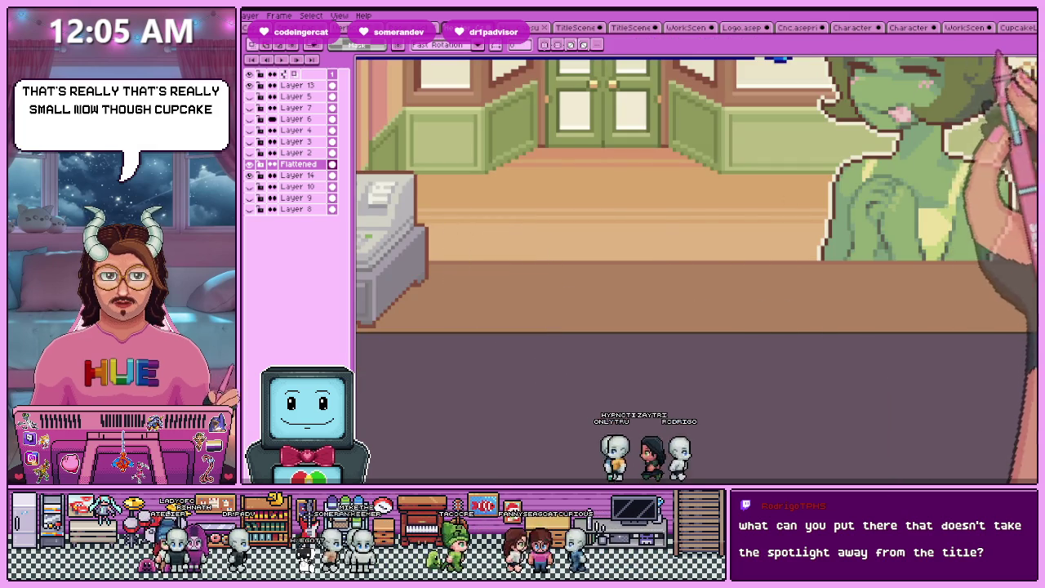
# Check the cupcake sprite's Canvas Size and close it without changes
pyautogui.hotkey('ctrl', 'Tab')
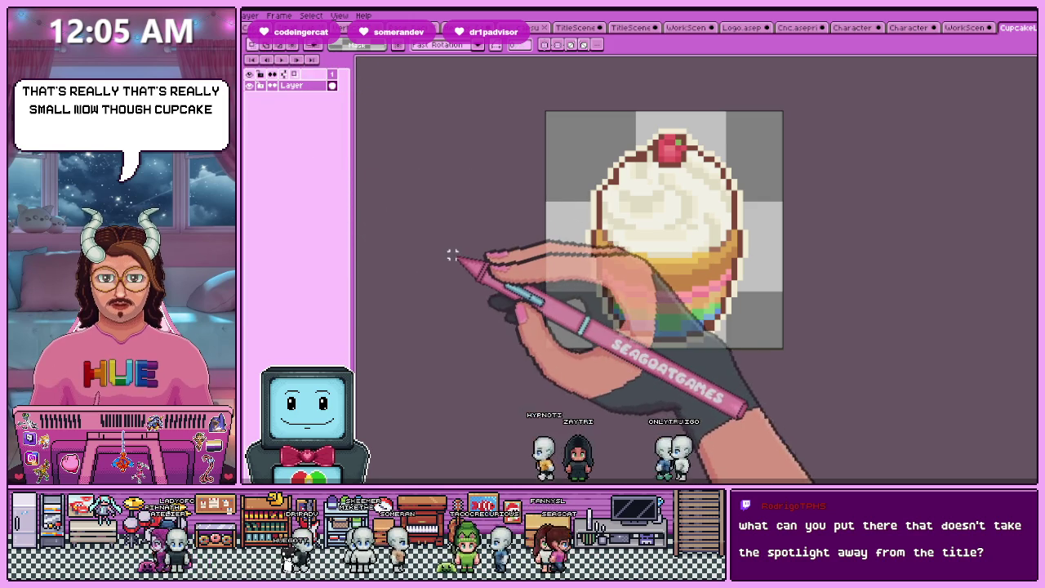
pyautogui.hotkey('ctrl', 'alt', 'c')
pyautogui.press('Return')
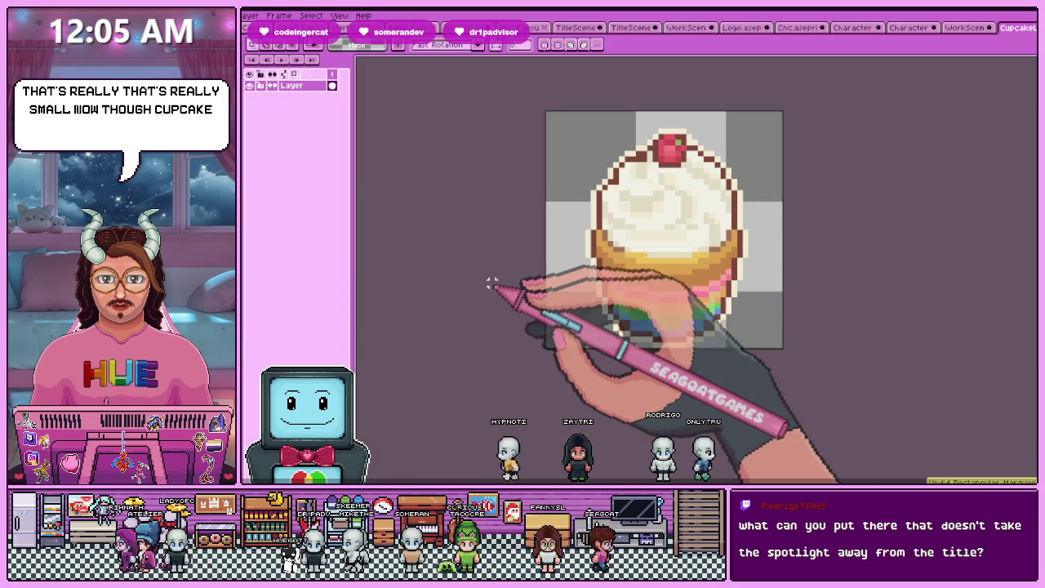
pyautogui.scroll(3, 492, 284)
pyautogui.scroll(-4, 464, 275)
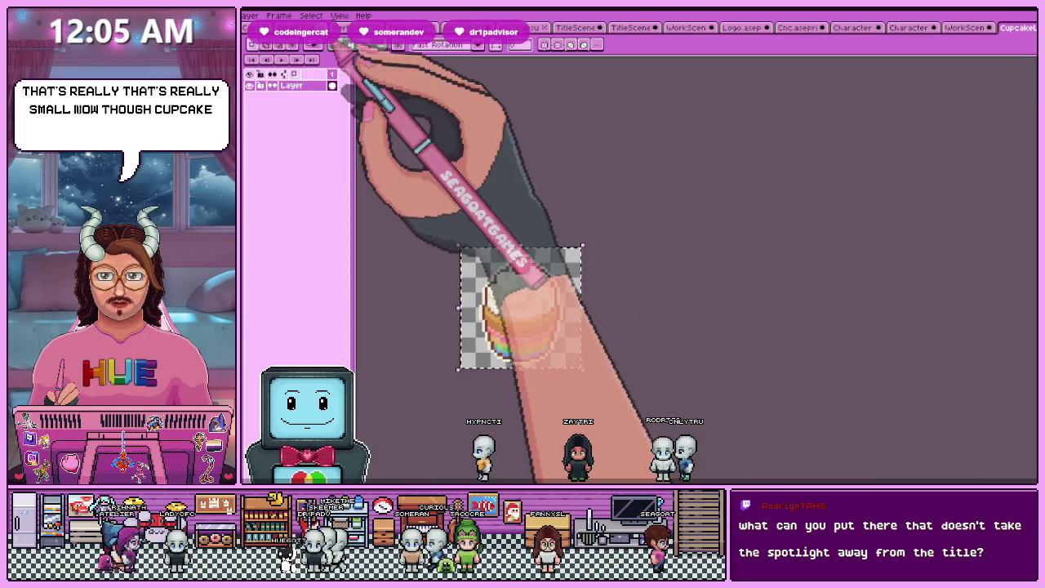
# Paste the larger cupcake into the title scene and place it beside the register
pyautogui.click(350, 29)
pyautogui.scroll(-1, 518, 317)
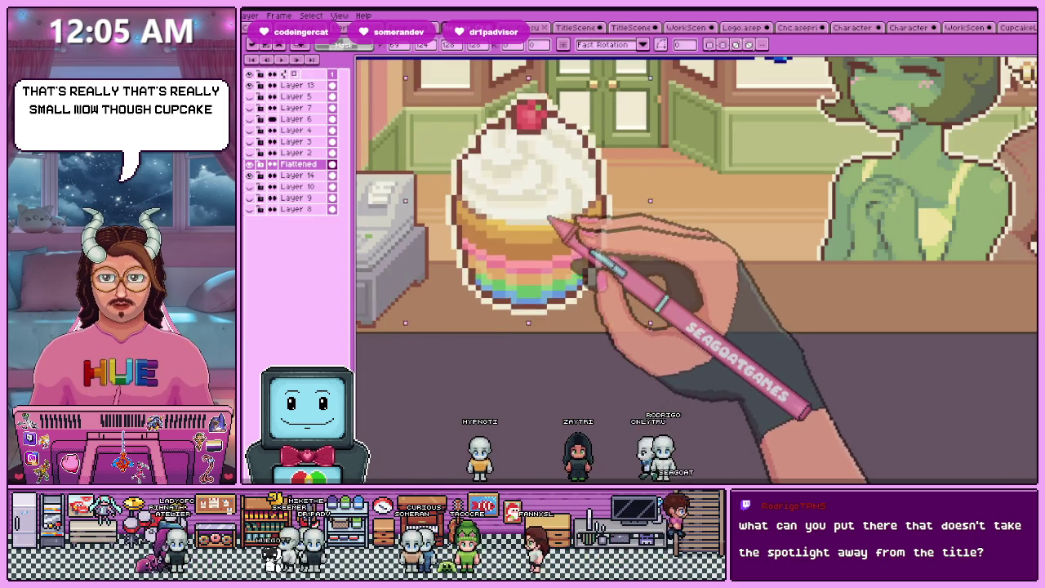
pyautogui.scroll(-2, 571, 229)
pyautogui.scroll(-1, 530, 236)
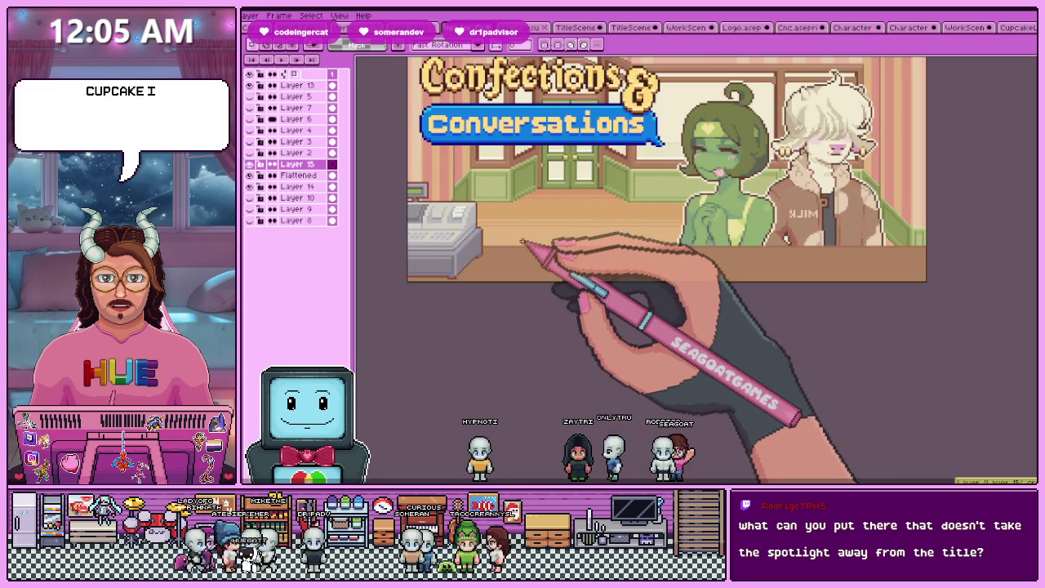
pyautogui.hotkey('ctrl', 'v')
pyautogui.moveTo(455, 159); pyautogui.dragTo(541, 257)
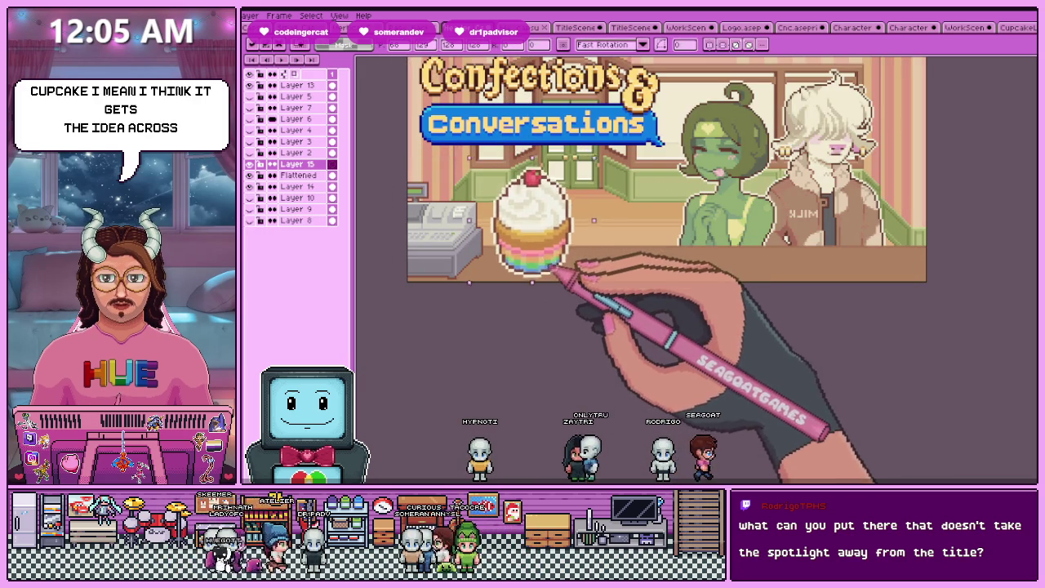
pyautogui.scroll(1, 669, 180)
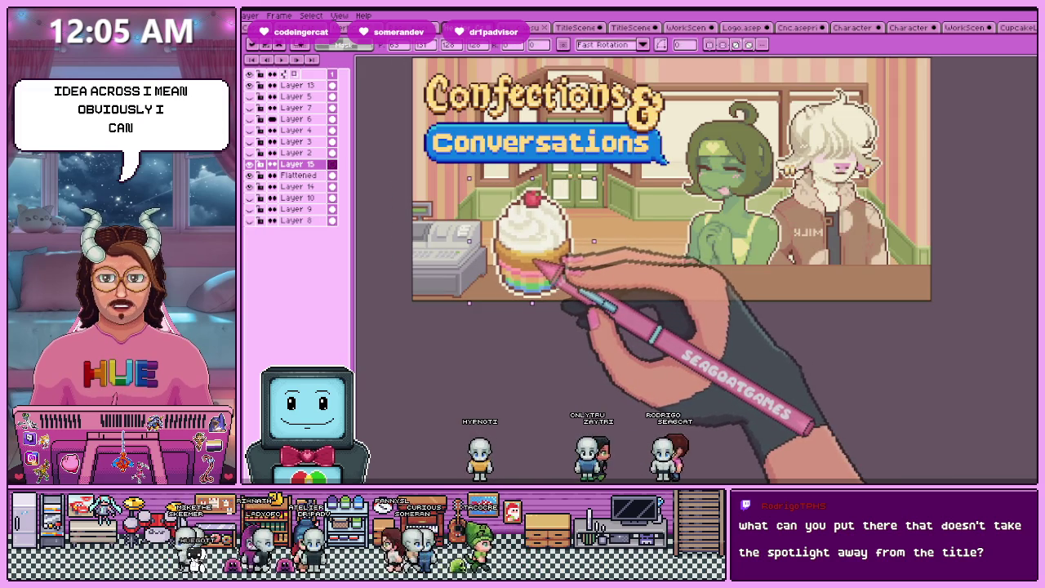
pyautogui.press('Return')
# Review the scene, then undo the cupcake placement
pyautogui.scroll(-2, 573, 296)
pyautogui.scroll(2, 576, 273)
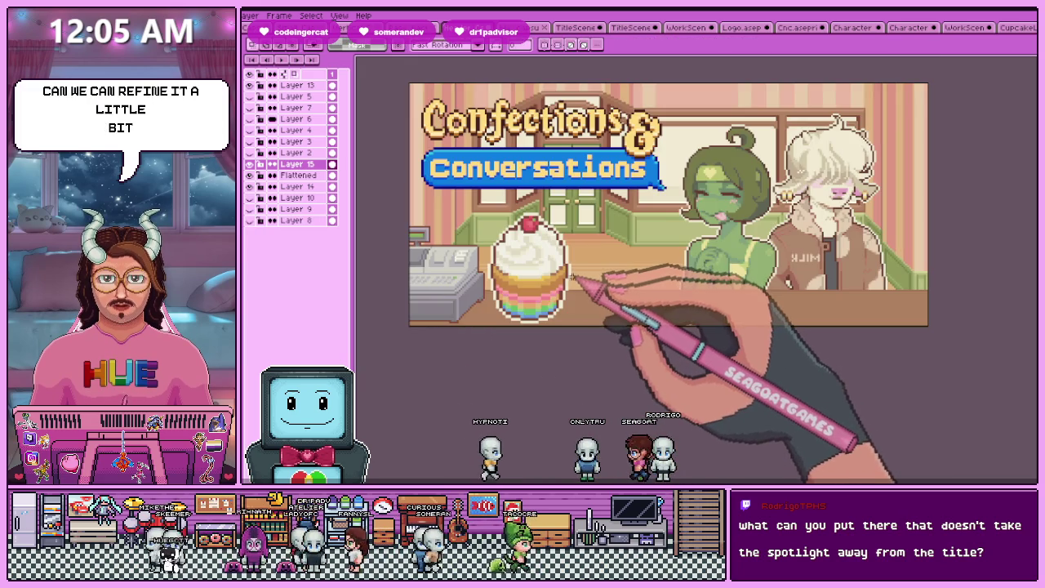
pyautogui.scroll(-2, 571, 274)
pyautogui.scroll(2, 538, 292)
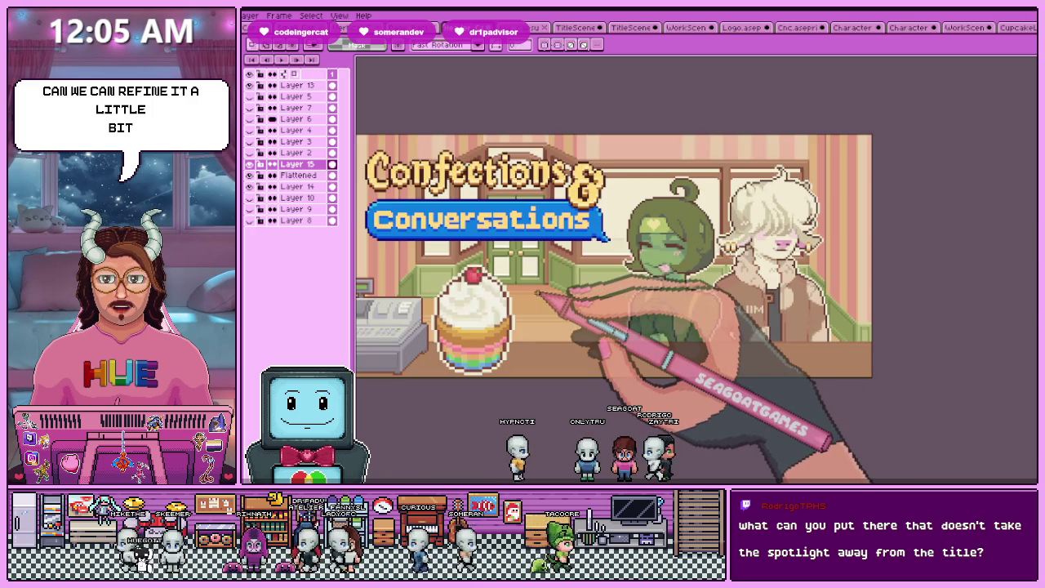
pyautogui.scroll(-2, 555, 292)
pyautogui.scroll(2, 576, 294)
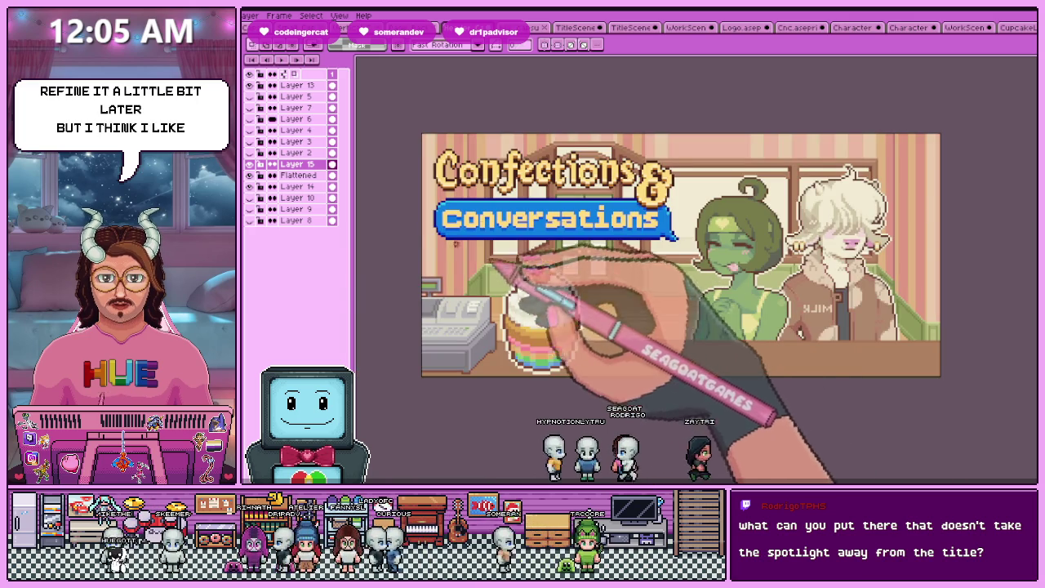
pyautogui.hotkey('ctrl', 'z')
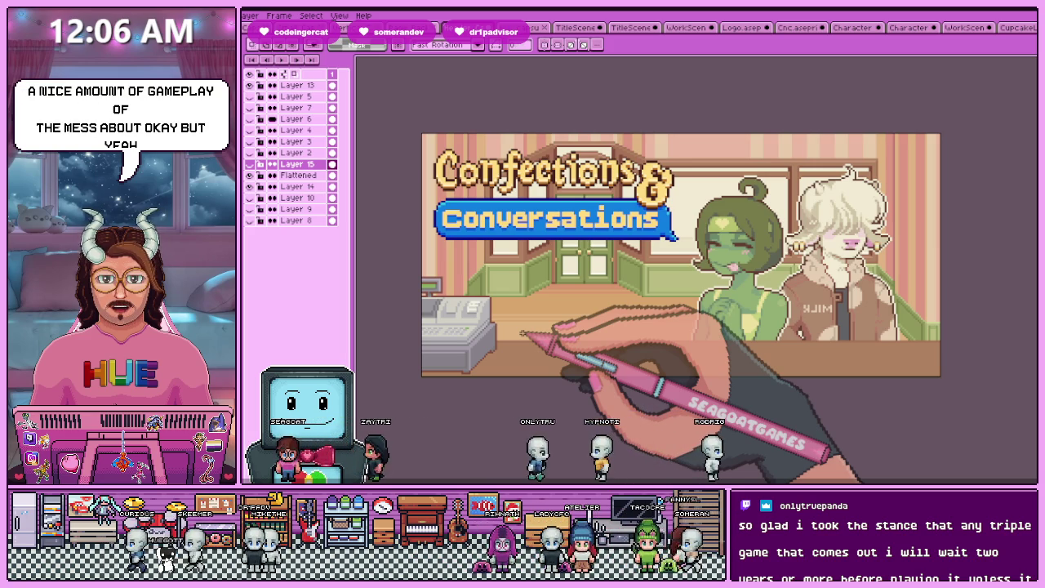
# Zoom around to review the scene without the cupcake, then bring up Export File
pyautogui.scroll(-1, 547, 359)
pyautogui.scroll(1, 588, 360)
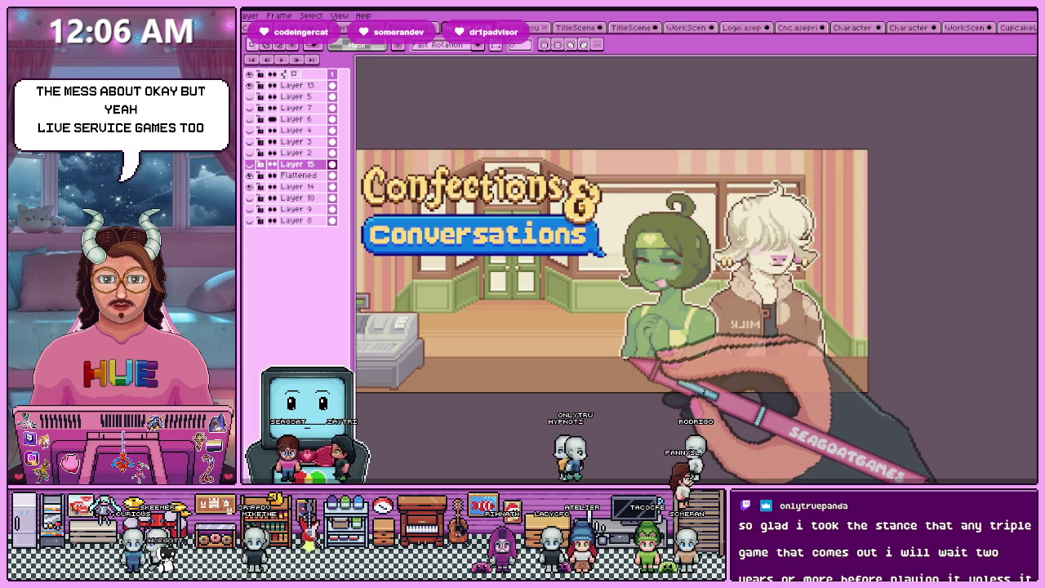
pyautogui.scroll(-1, 588, 360)
pyautogui.scroll(1, 530, 365)
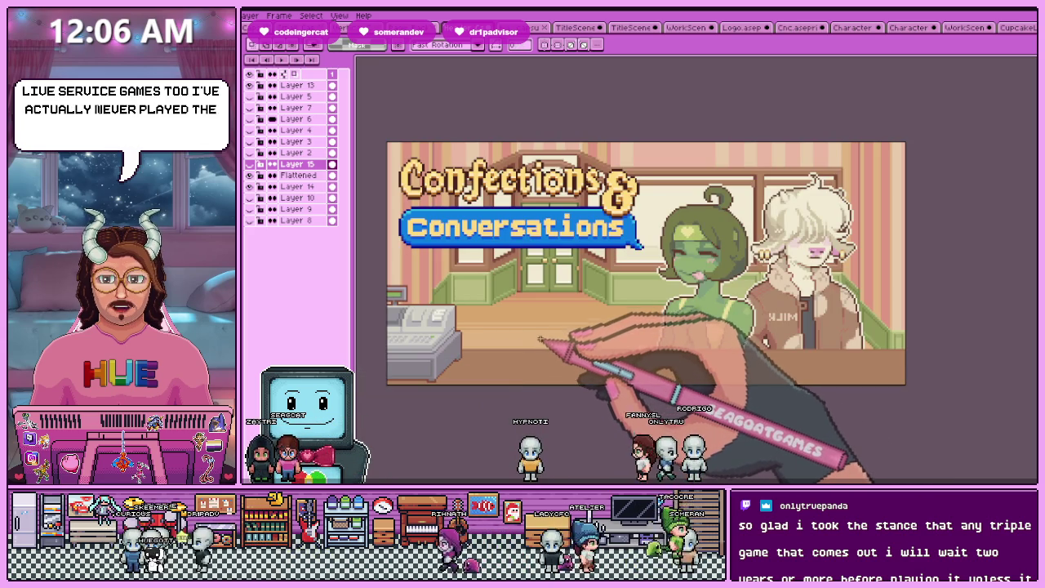
pyautogui.scroll(-1, 527, 363)
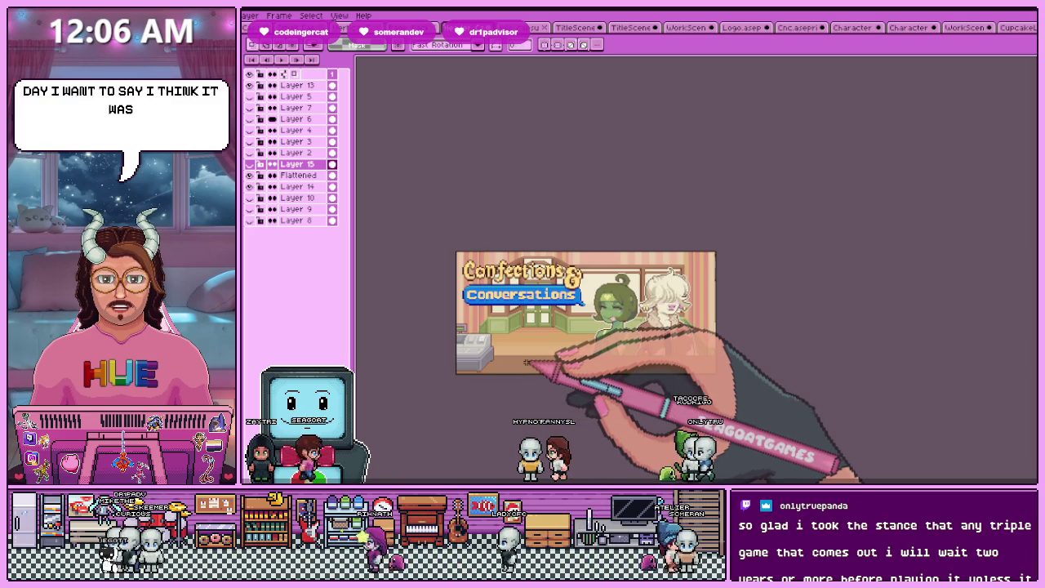
pyautogui.scroll(1, 527, 361)
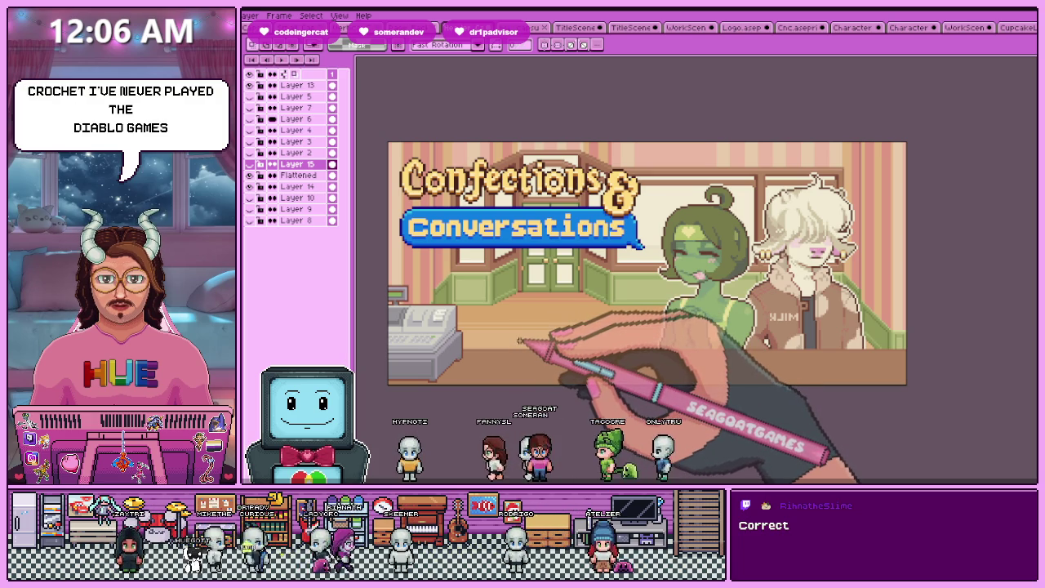
pyautogui.hotkey('ctrl', 'alt', 'shift', 's')
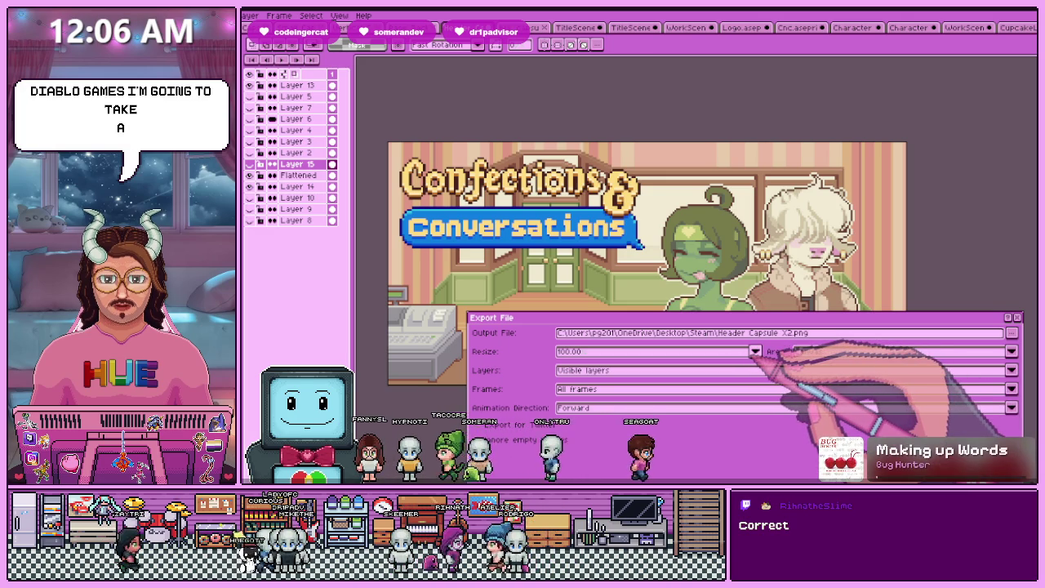
# Export the title scene as Header Capsule X2.png at 100% size
pyautogui.press('Return')
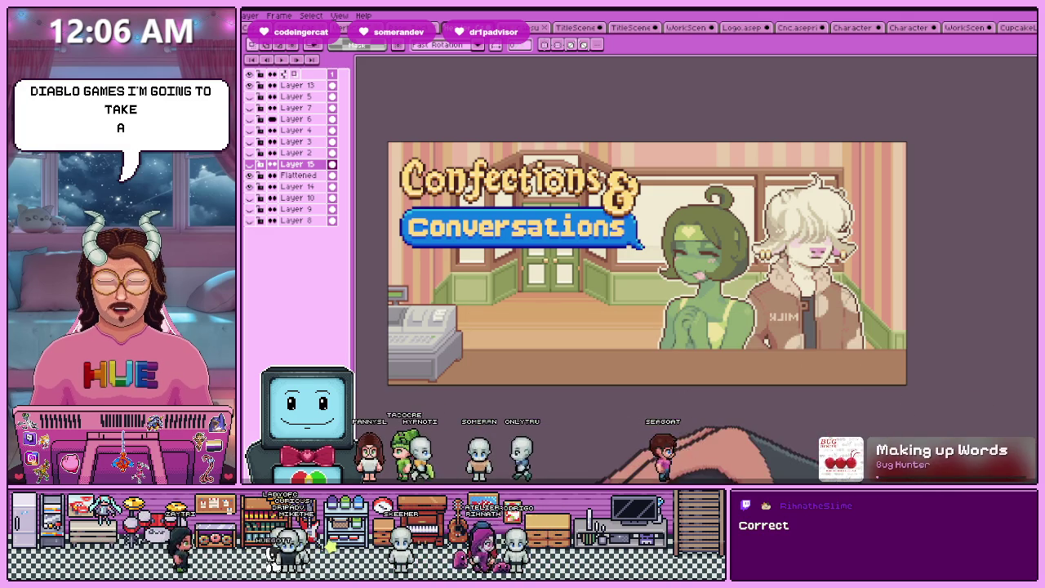
pyautogui.scroll(-1, 591, 362)
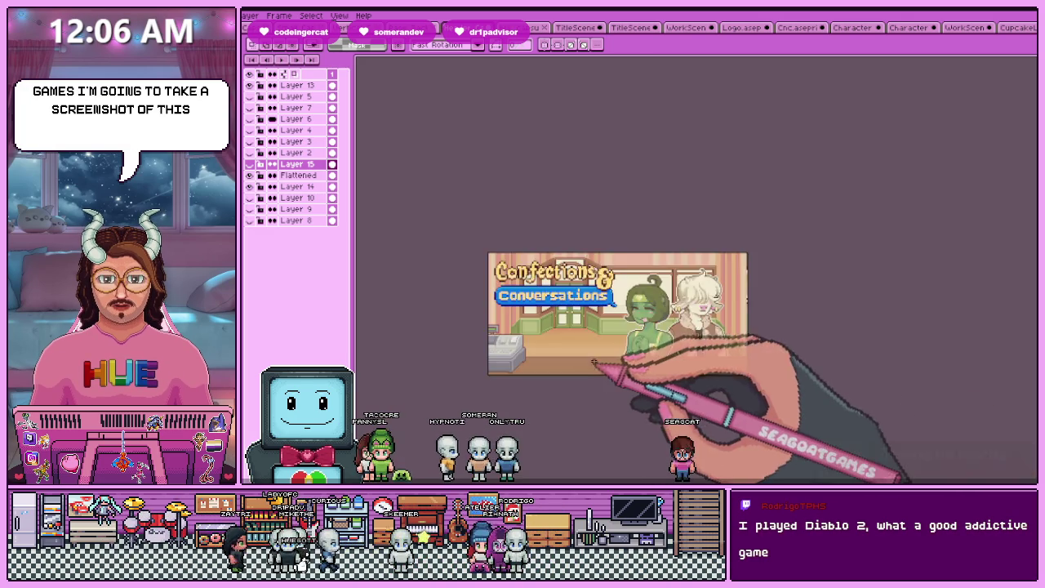
pyautogui.scroll(1, 591, 362)
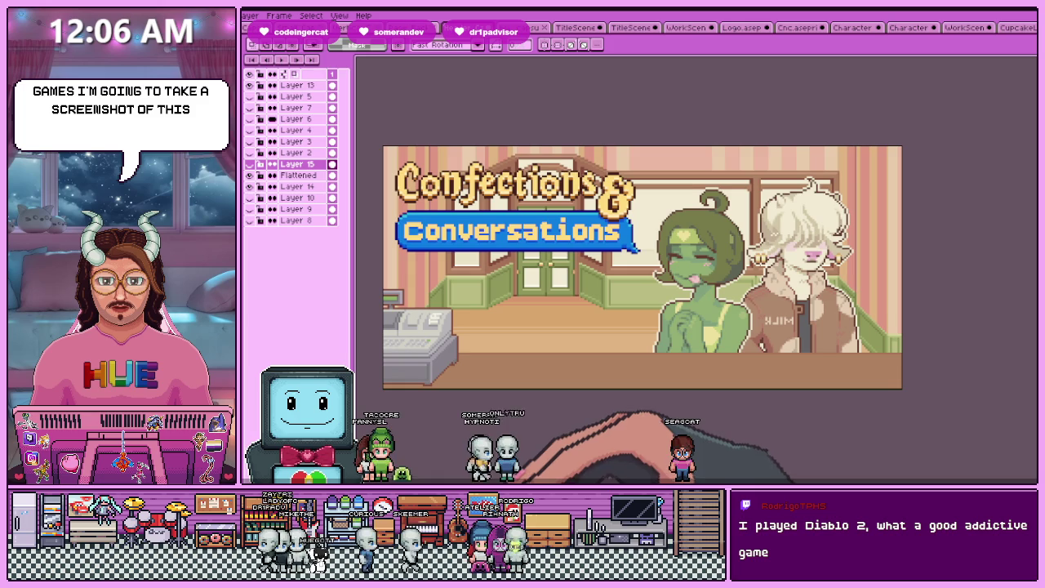
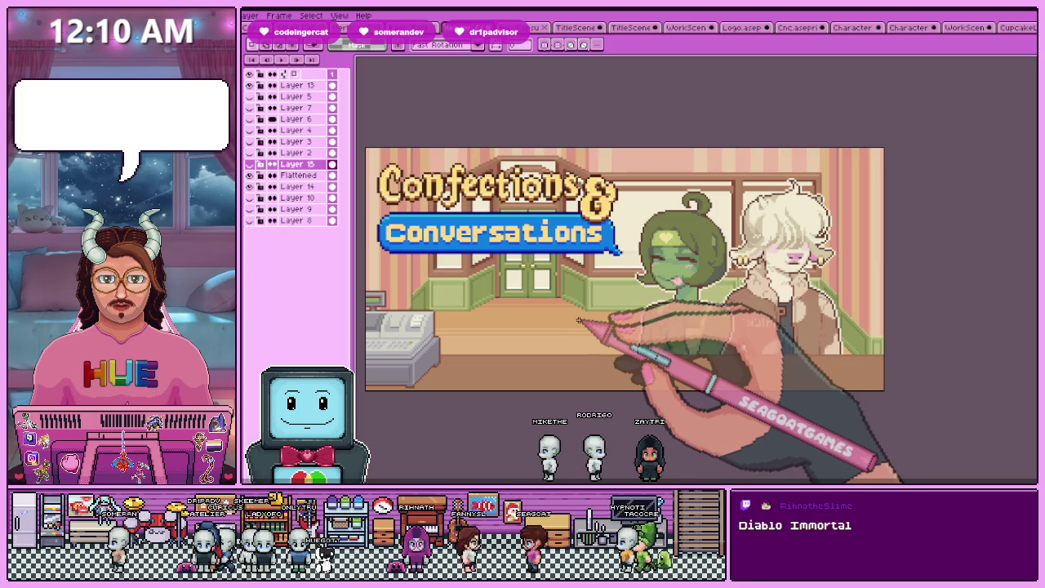
# Close the TitleScene backdrop, TitleScene wallpaper, WorkScene, Logo and Cnc sprites without saving
pyautogui.scroll(2, 559, 333)
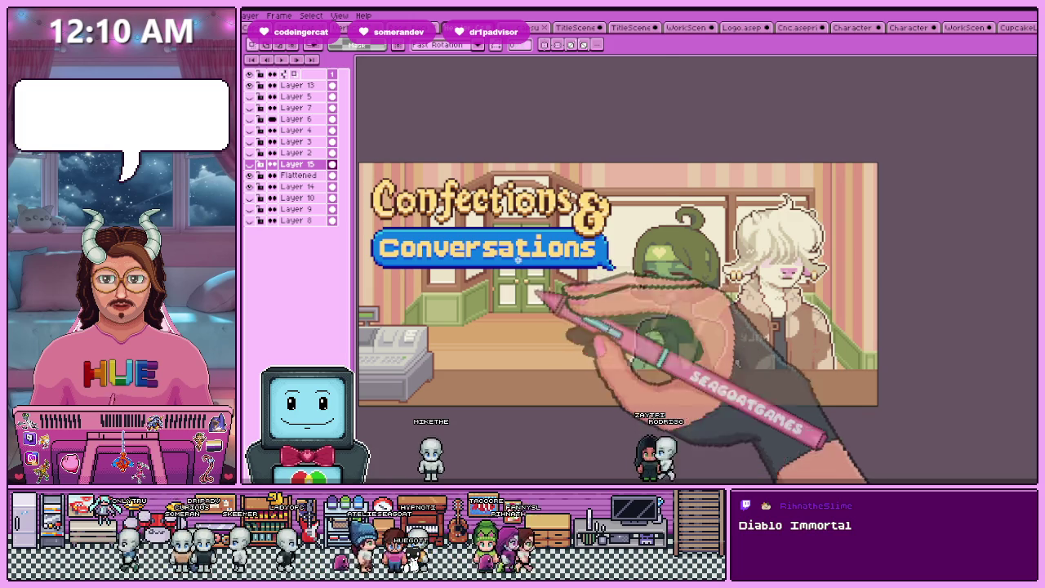
pyautogui.click(586, 29)
pyautogui.click(600, 28)
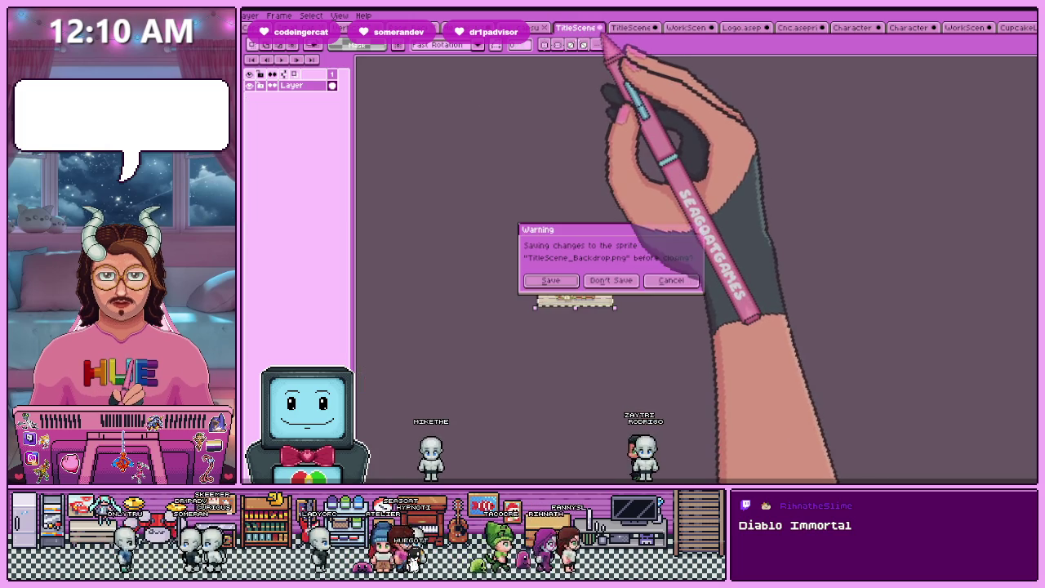
pyautogui.click(613, 280)
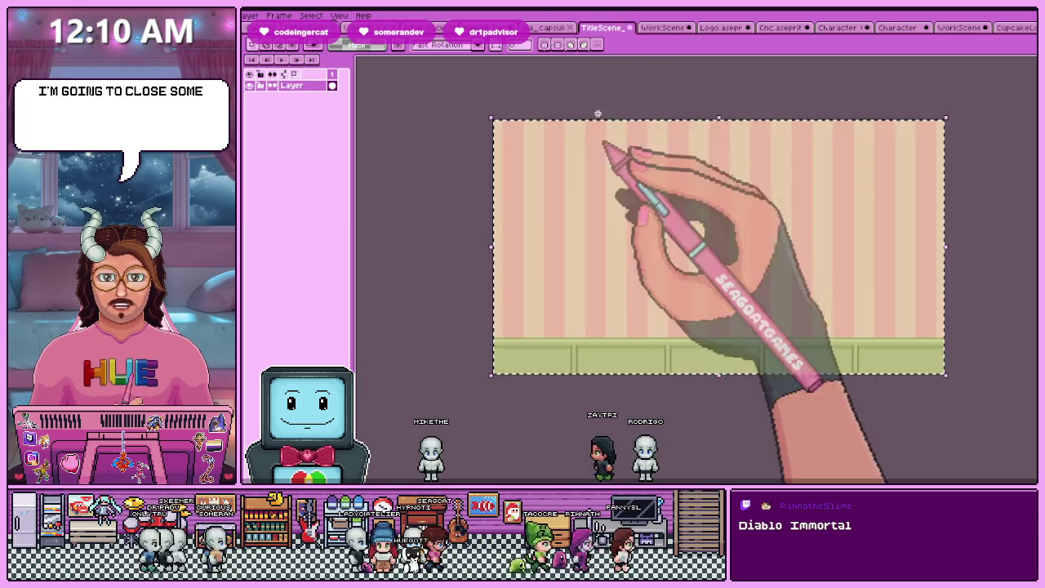
pyautogui.click(628, 28)
pyautogui.click(611, 280)
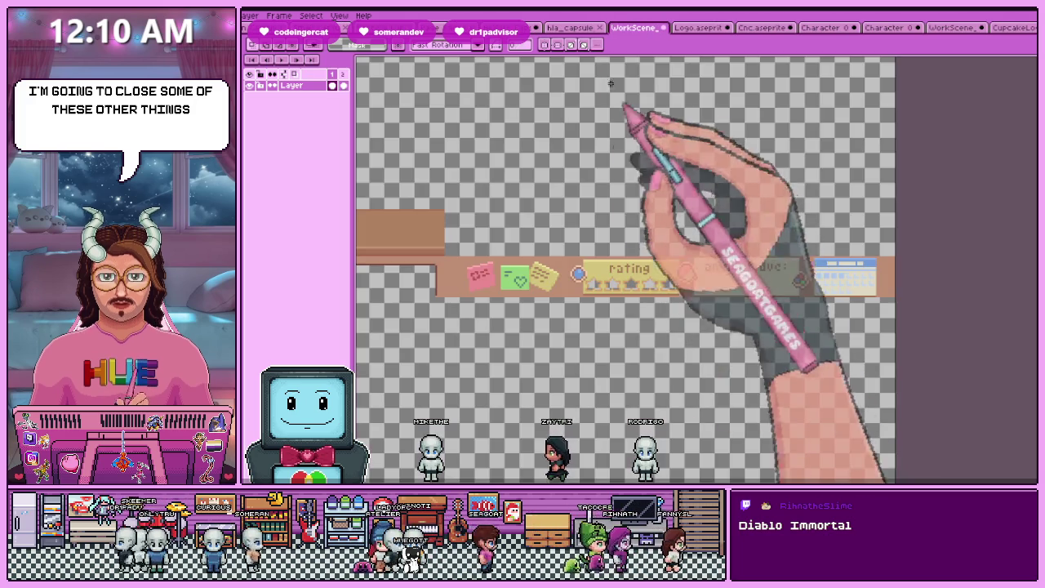
pyautogui.click(664, 28)
pyautogui.click(611, 280)
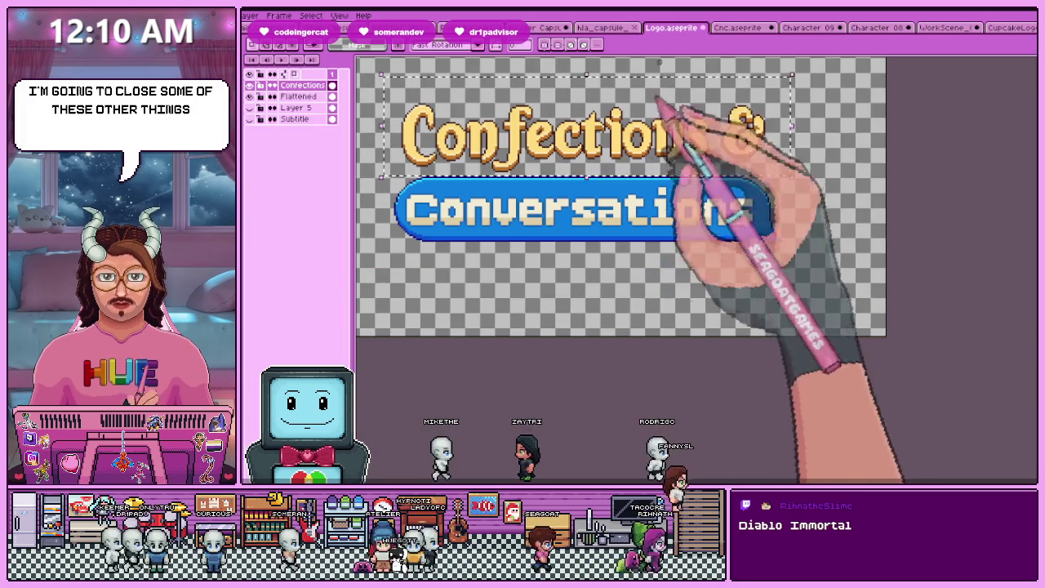
pyautogui.click(704, 28)
pyautogui.click(611, 280)
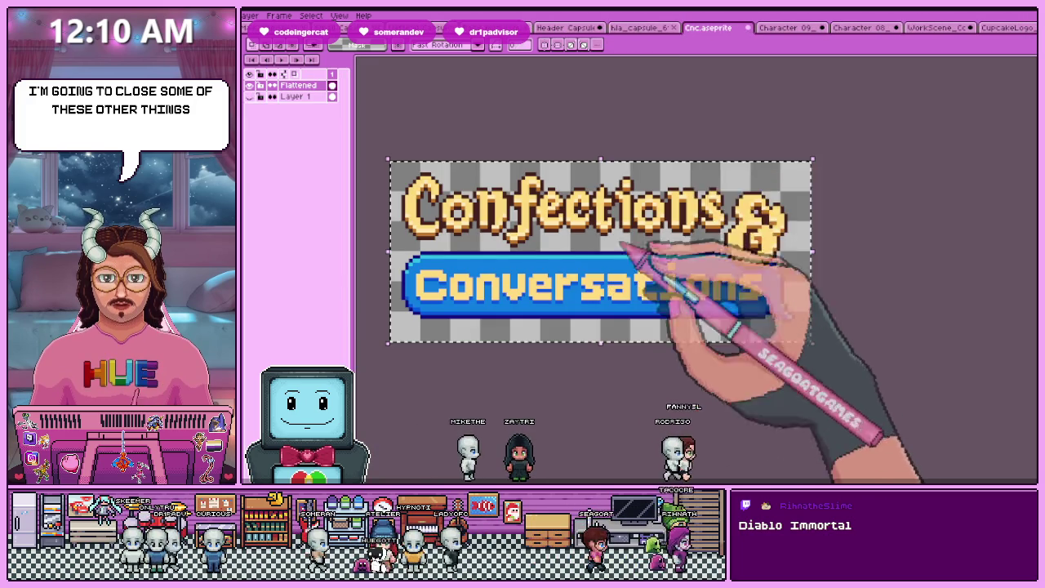
pyautogui.click(748, 28)
pyautogui.click(610, 280)
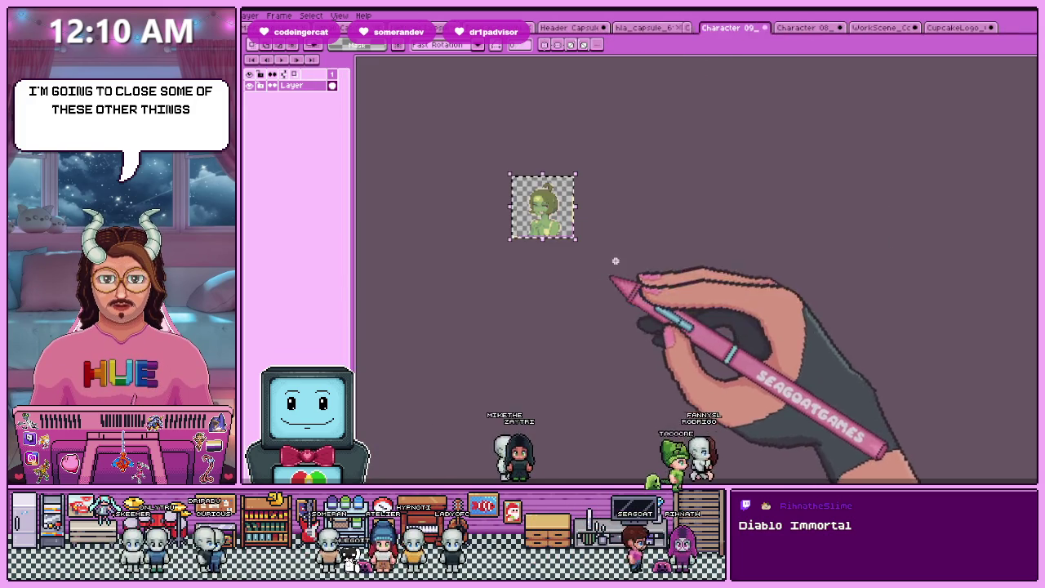
# Discard and close Character 09_happy, Character 08_default, WorkScene_Counter and CupcakeLogo, then view the Header Capsule
pyautogui.click(756, 28)
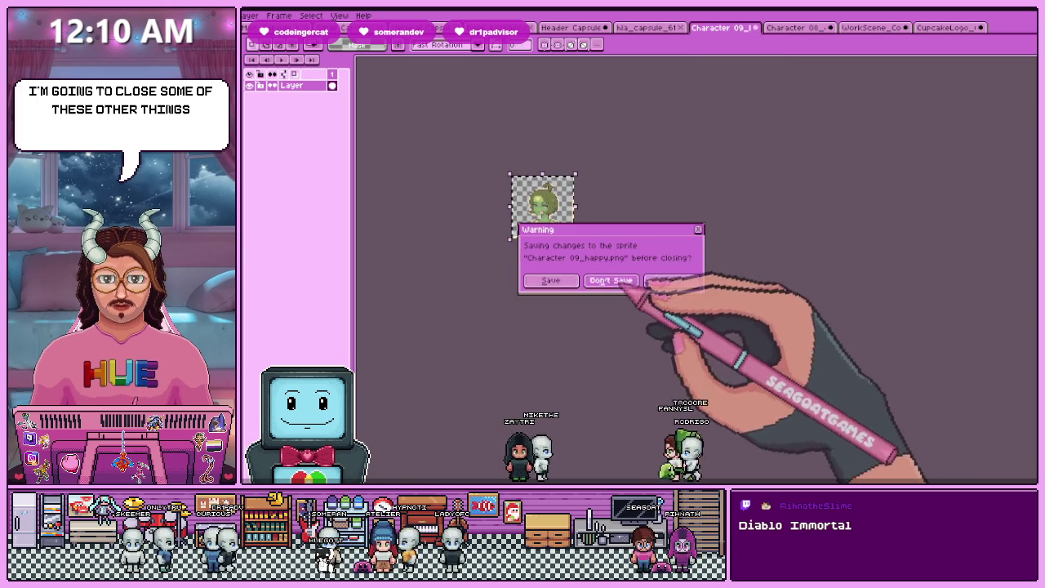
pyautogui.click(610, 280)
pyautogui.click(756, 28)
pyautogui.click(611, 280)
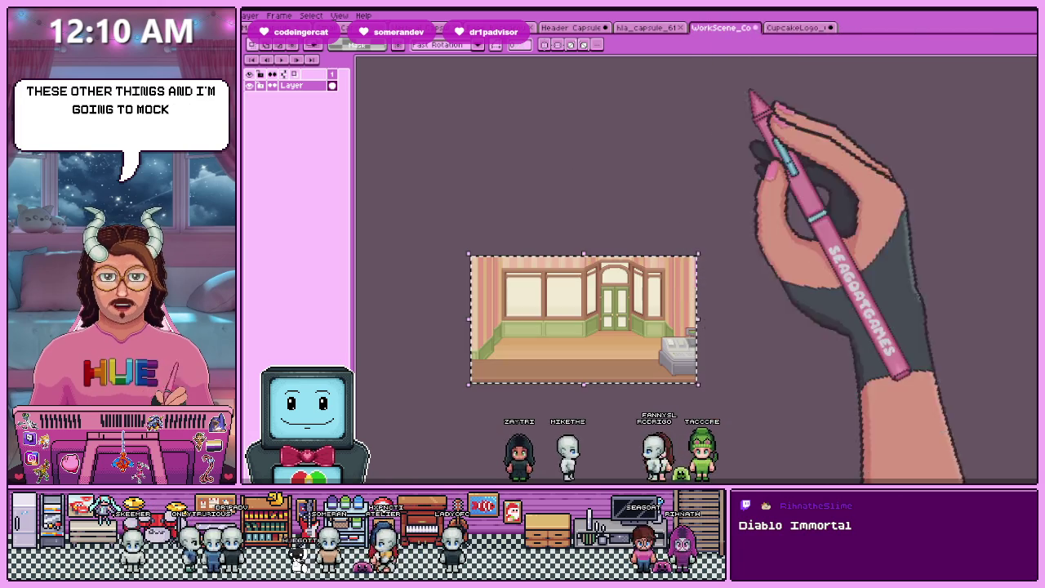
pyautogui.click(756, 28)
pyautogui.click(611, 280)
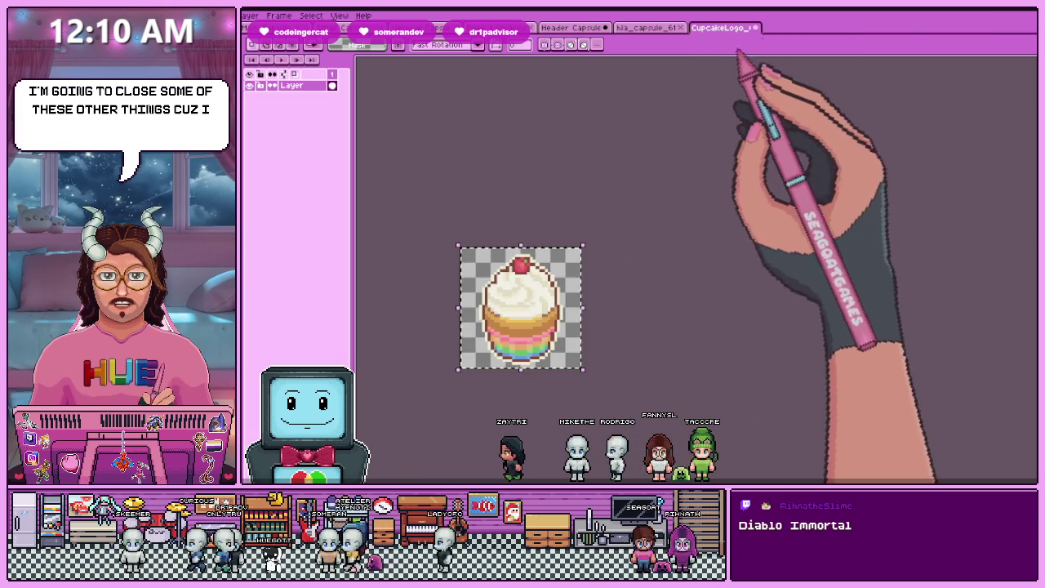
pyautogui.click(757, 28)
pyautogui.click(611, 280)
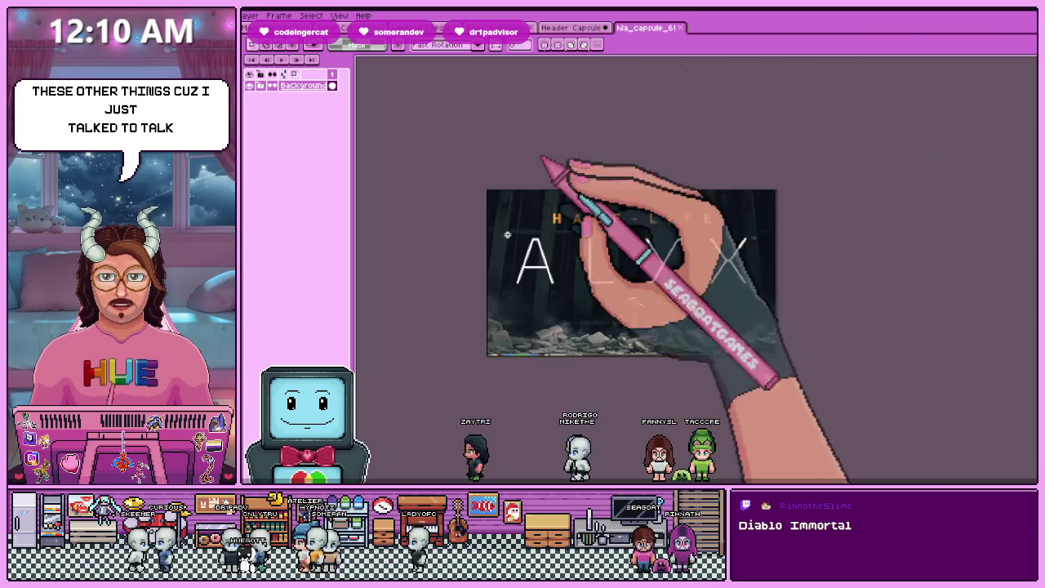
pyautogui.click(571, 27)
pyautogui.press('-')
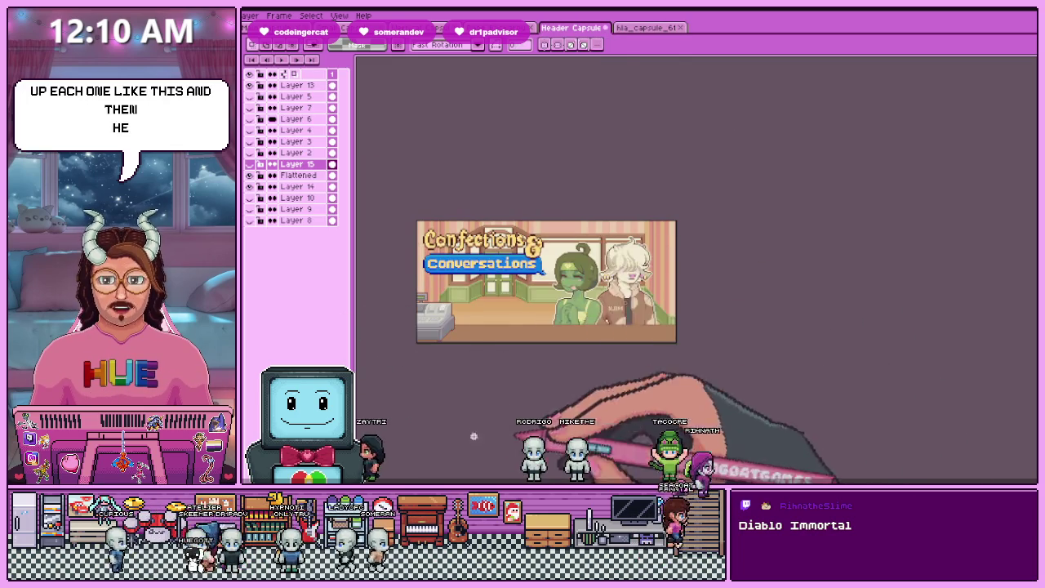
# Zoom around the header capsule, then bring up the hla_capsule_61 Half-Life Alyx reference
pyautogui.scroll(3, 415, 317)
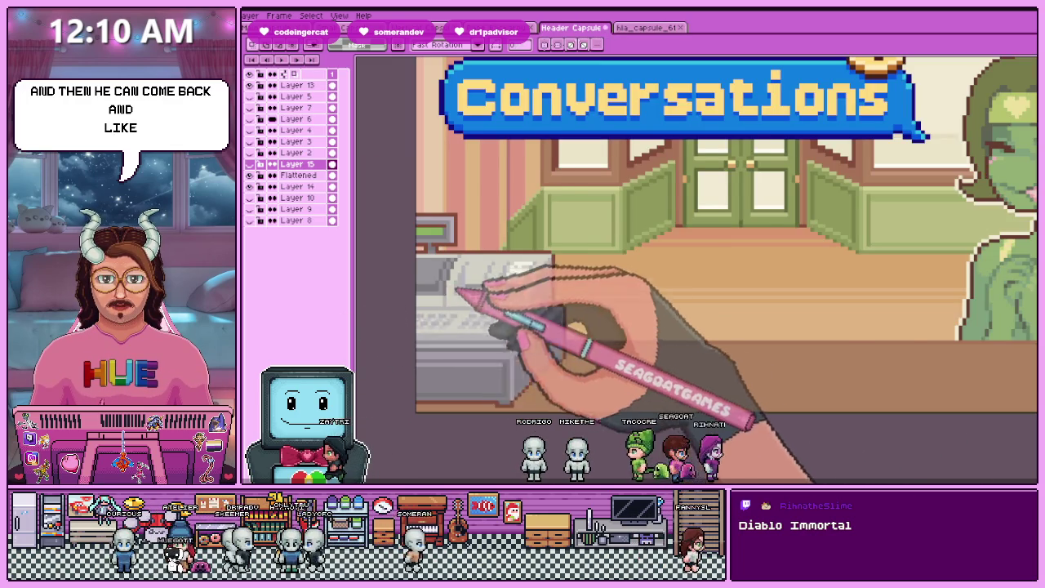
pyautogui.scroll(-2, 490, 302)
pyautogui.scroll(-3, 583, 276)
pyautogui.scroll(3, 590, 280)
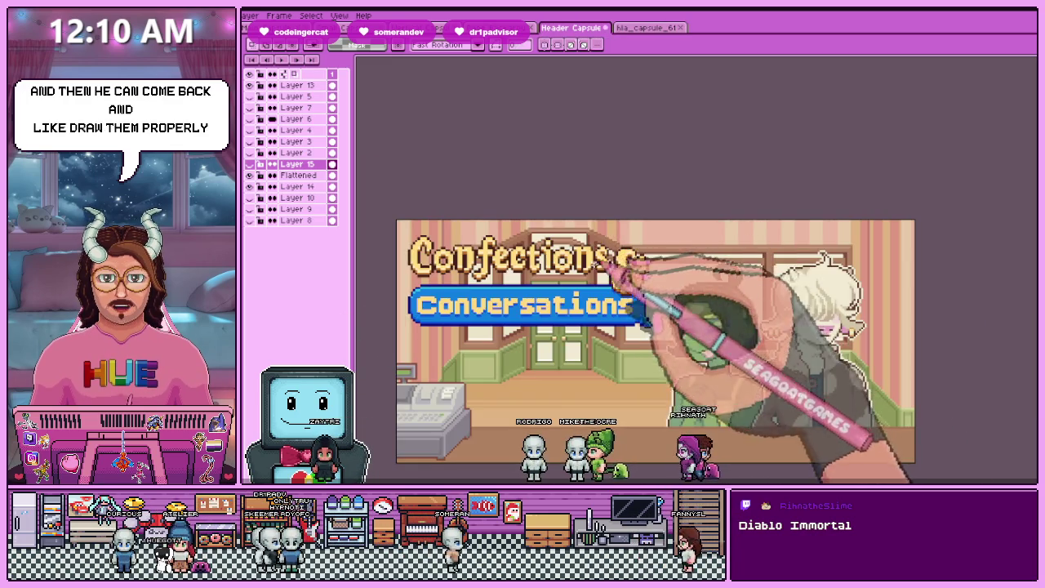
pyautogui.scroll(-3, 604, 286)
pyautogui.scroll(3, 588, 290)
pyautogui.scroll(-2, 541, 307)
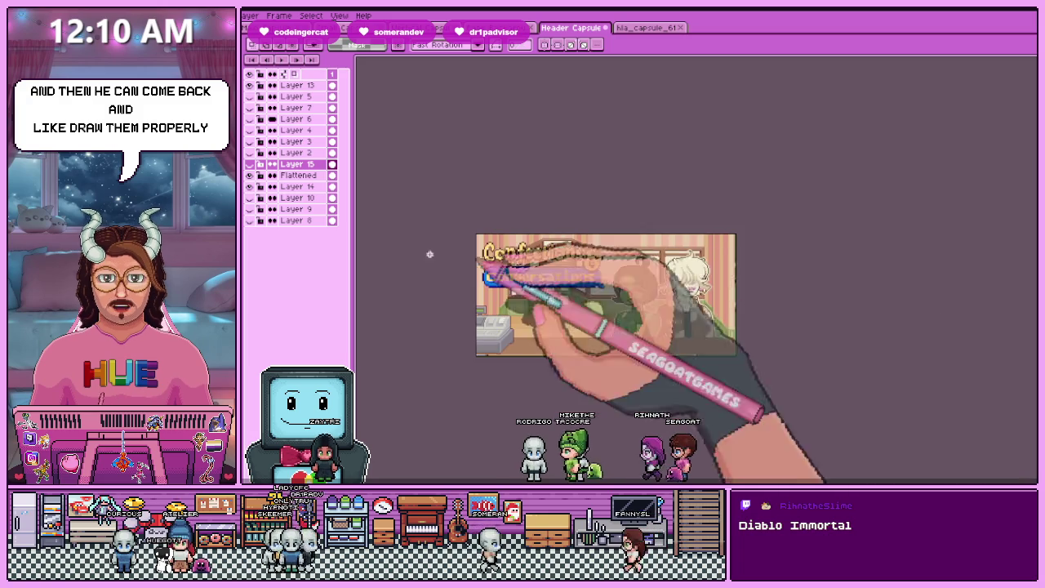
pyautogui.click(511, 27)
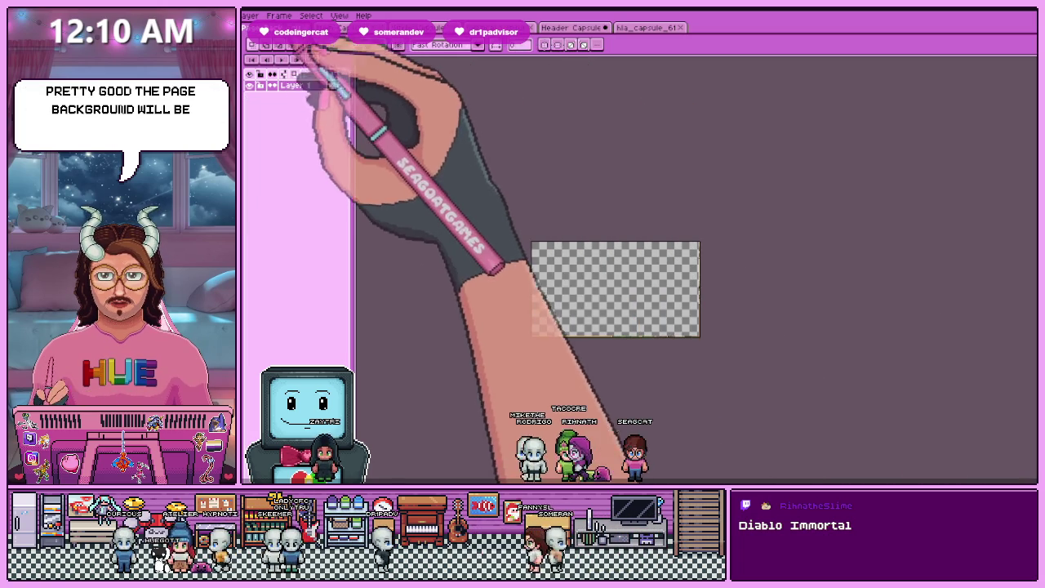
pyautogui.click(649, 28)
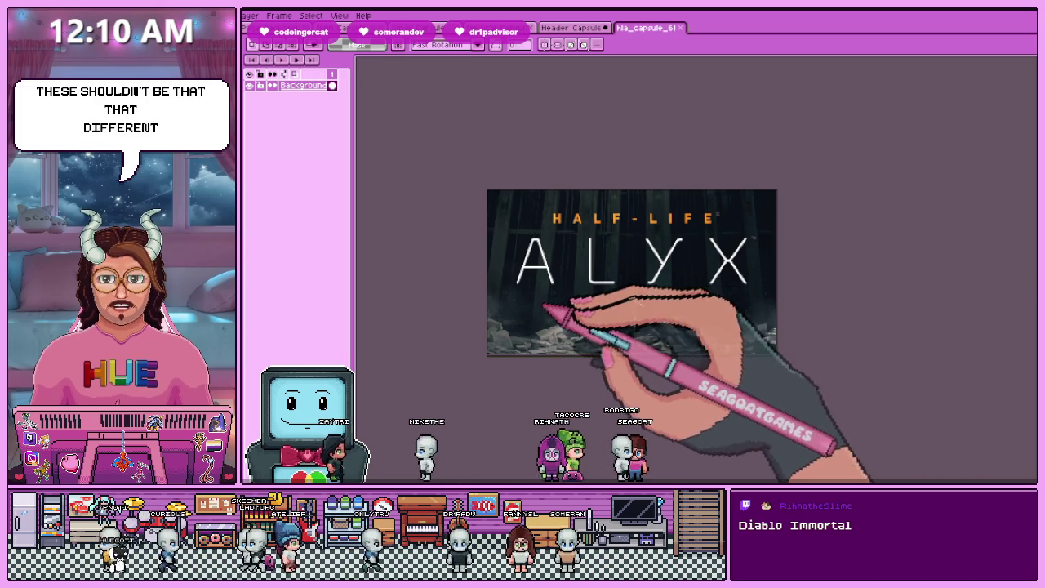
pyautogui.moveTo(867, 231); pyautogui.dragTo(682, 239)
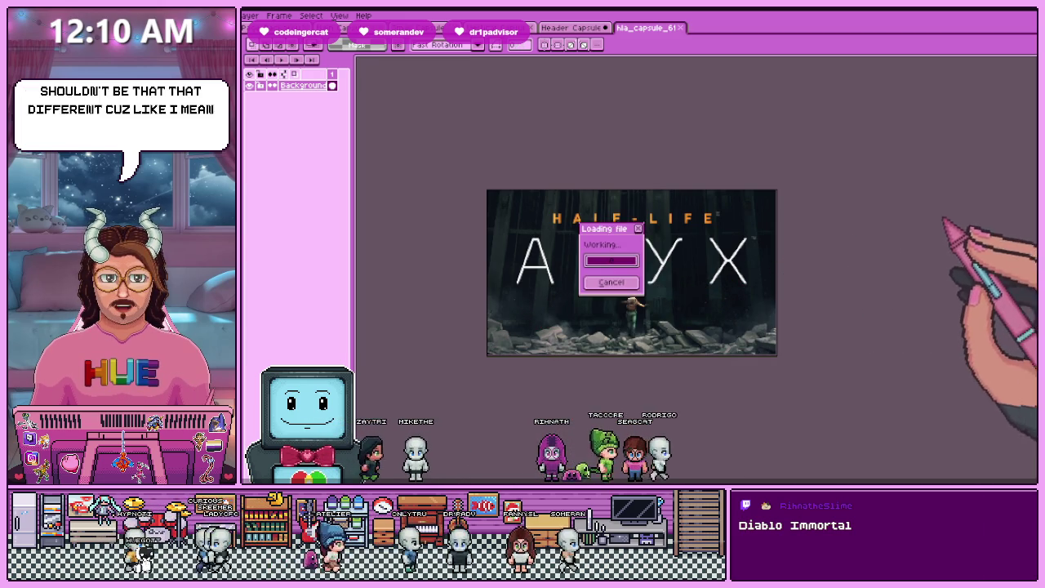
pyautogui.scroll(2, 682, 238)
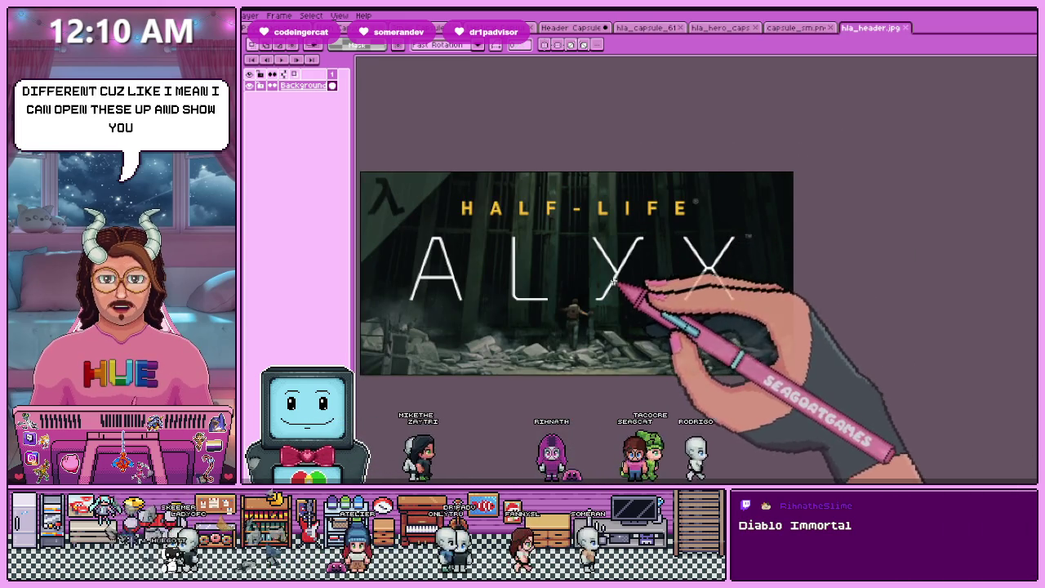
pyautogui.scroll(-3, 694, 249)
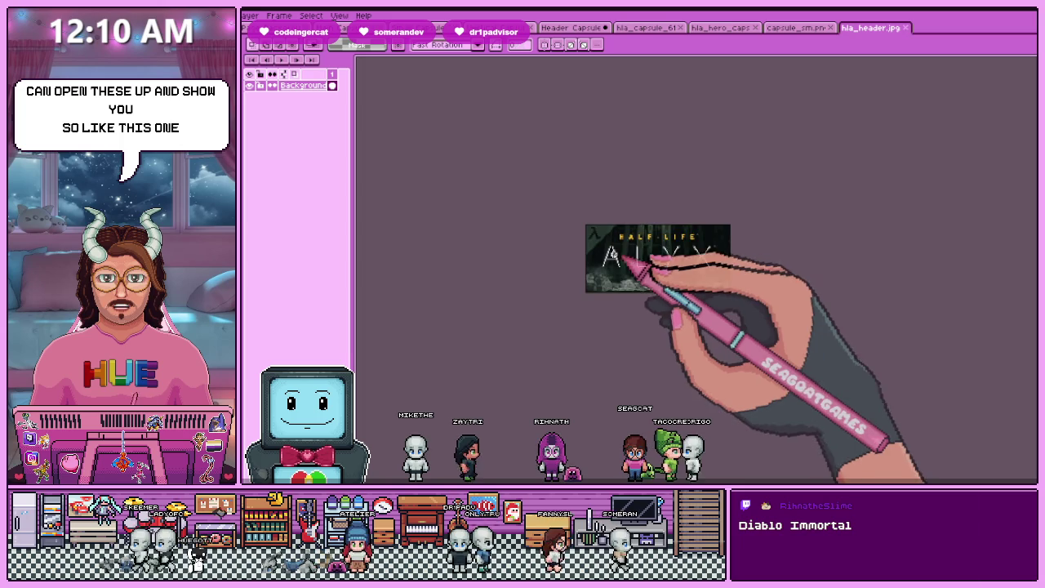
pyautogui.scroll(1, 657, 243)
pyautogui.scroll(2, 657, 244)
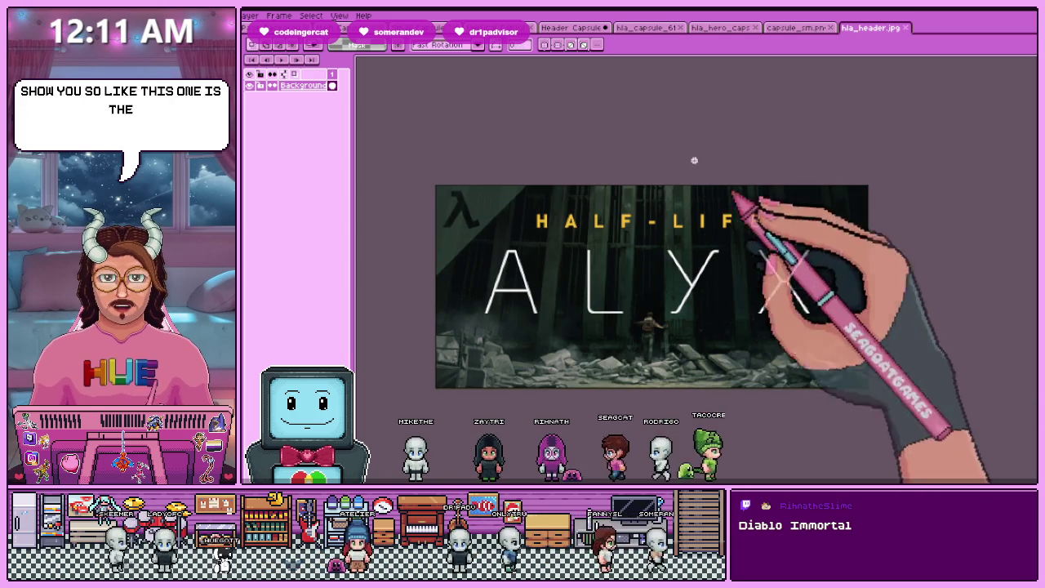
pyautogui.click(647, 27)
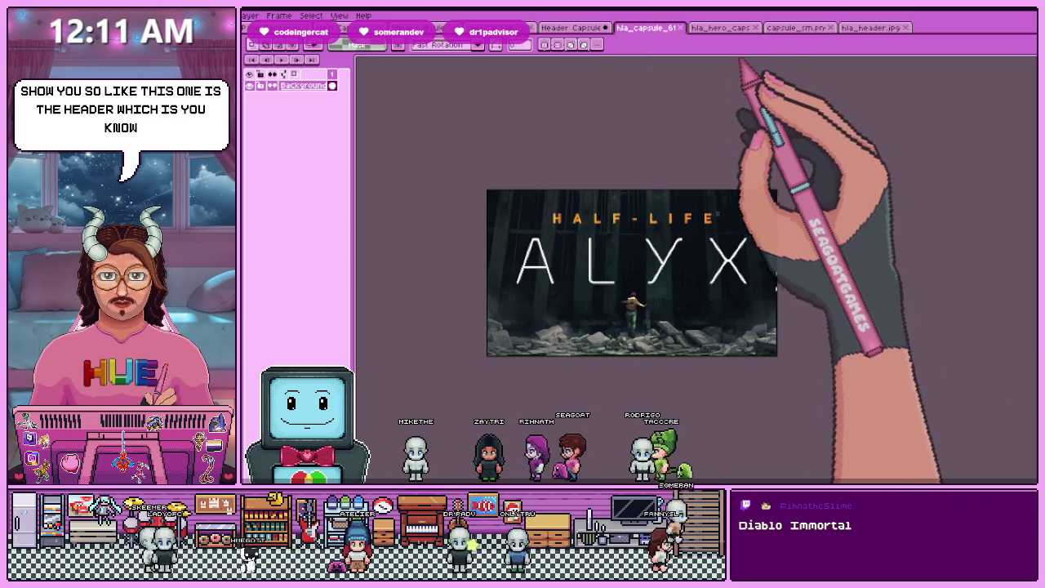
pyautogui.click(720, 27)
pyautogui.scroll(-2, 645, 282)
pyautogui.scroll(1, 600, 269)
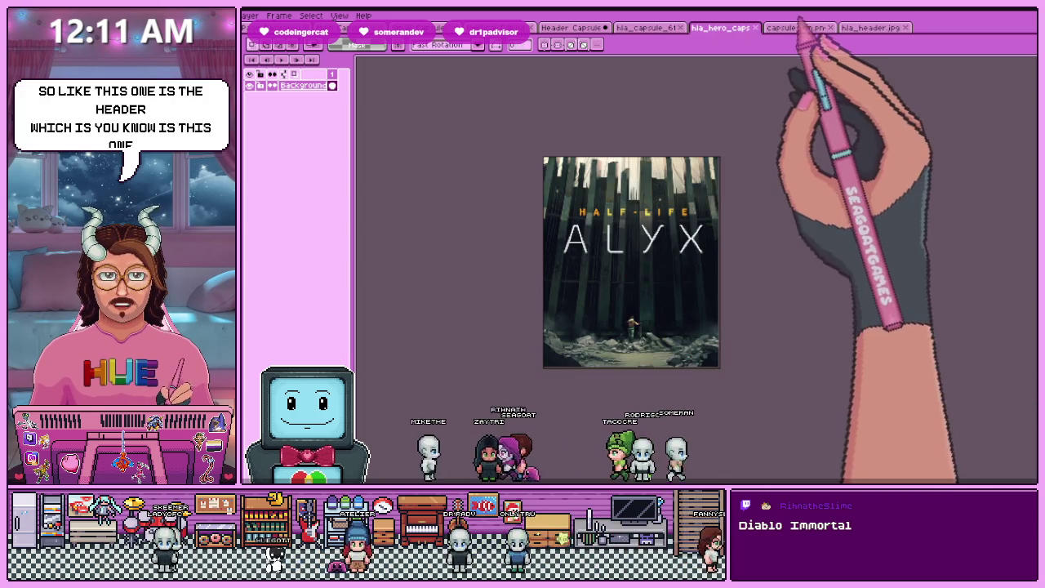
pyautogui.click(796, 27)
pyautogui.scroll(-3, 661, 327)
pyautogui.scroll(2, 649, 328)
pyautogui.scroll(1, 650, 329)
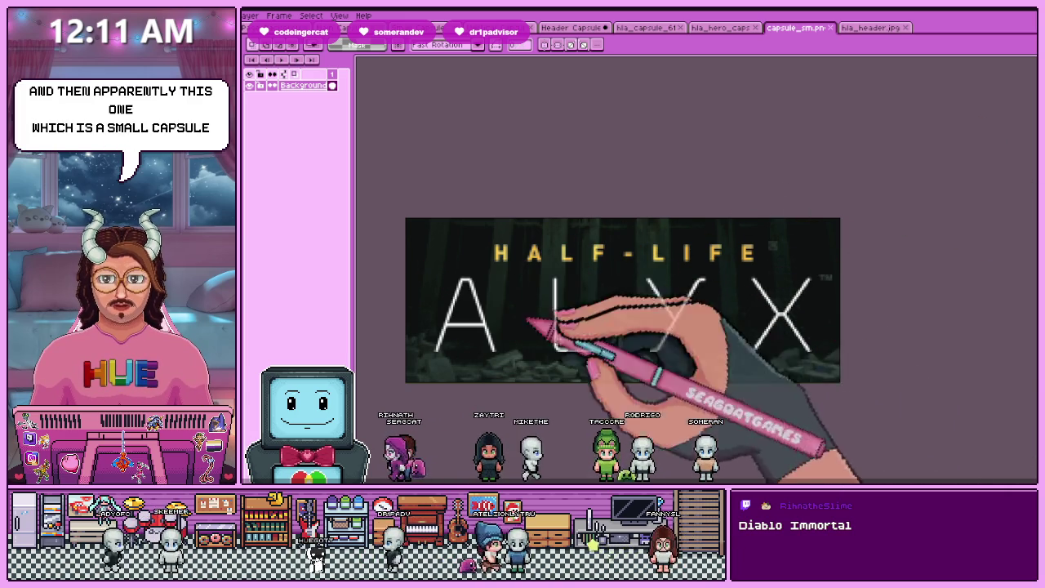
pyautogui.click(870, 27)
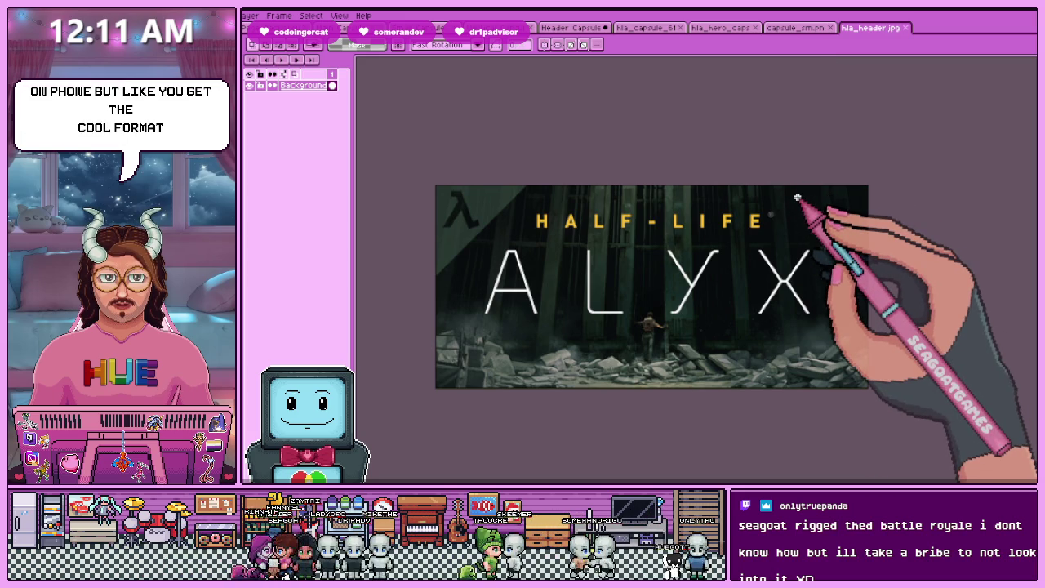
# Check the small capsule_sm.png reference, then return to the Confections & Conversations header artwork
pyautogui.click(796, 28)
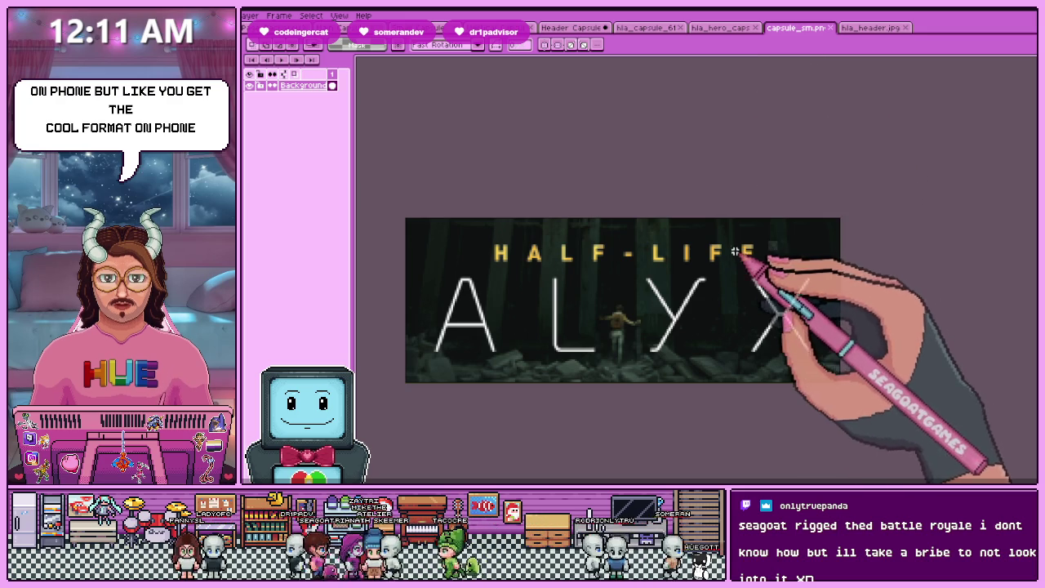
pyautogui.click(572, 27)
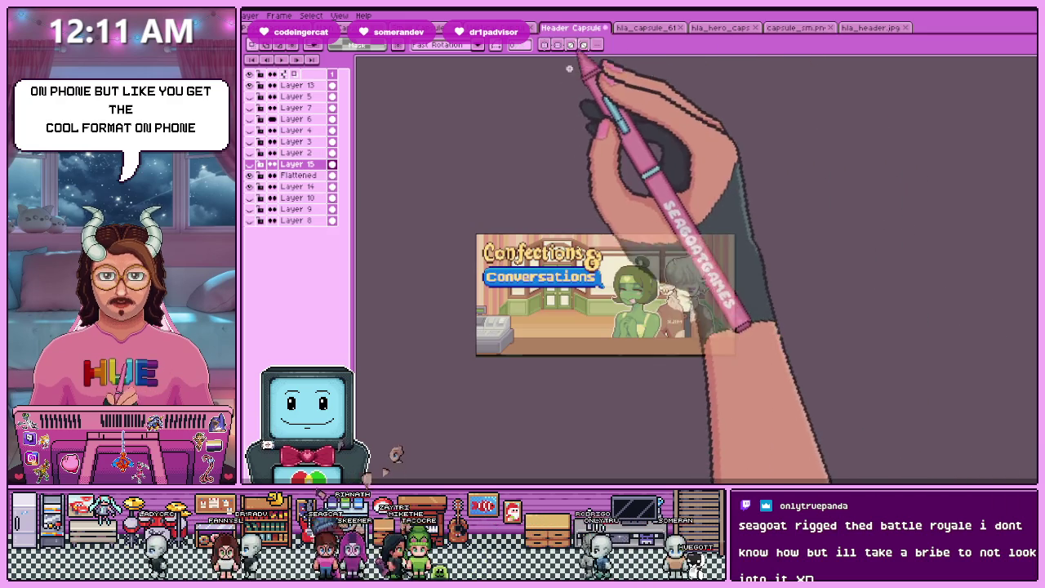
# In the header capsule, select Layer 14, the shop background, and copy it
pyautogui.hotkey('ctrl', 'n')
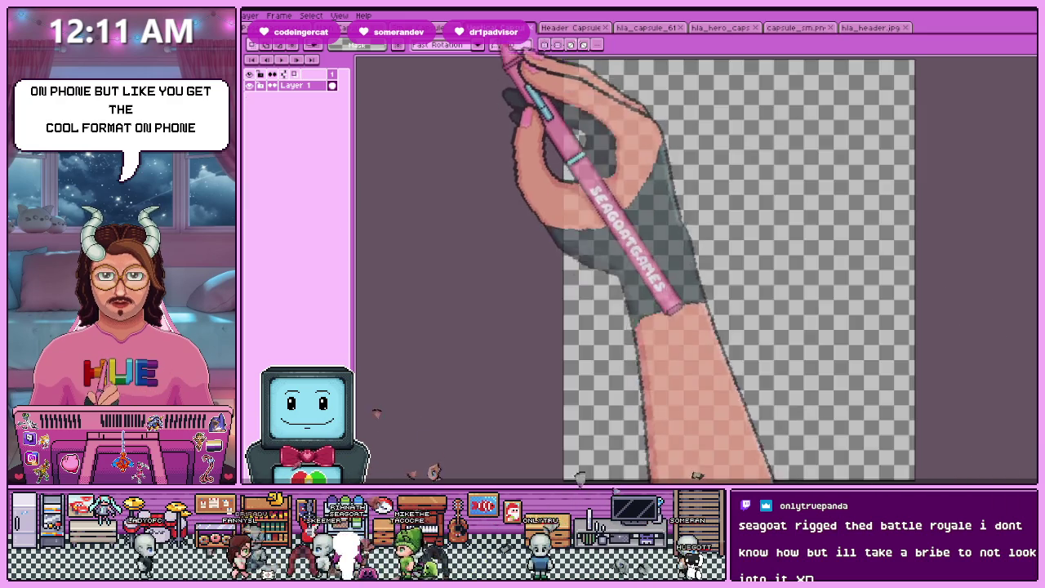
pyautogui.click(572, 27)
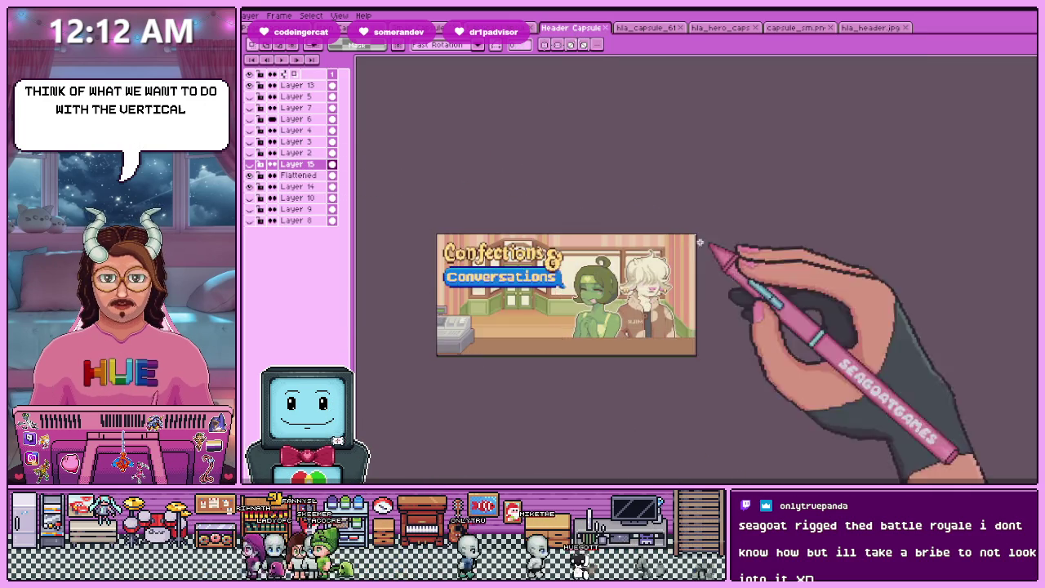
pyautogui.click(498, 27)
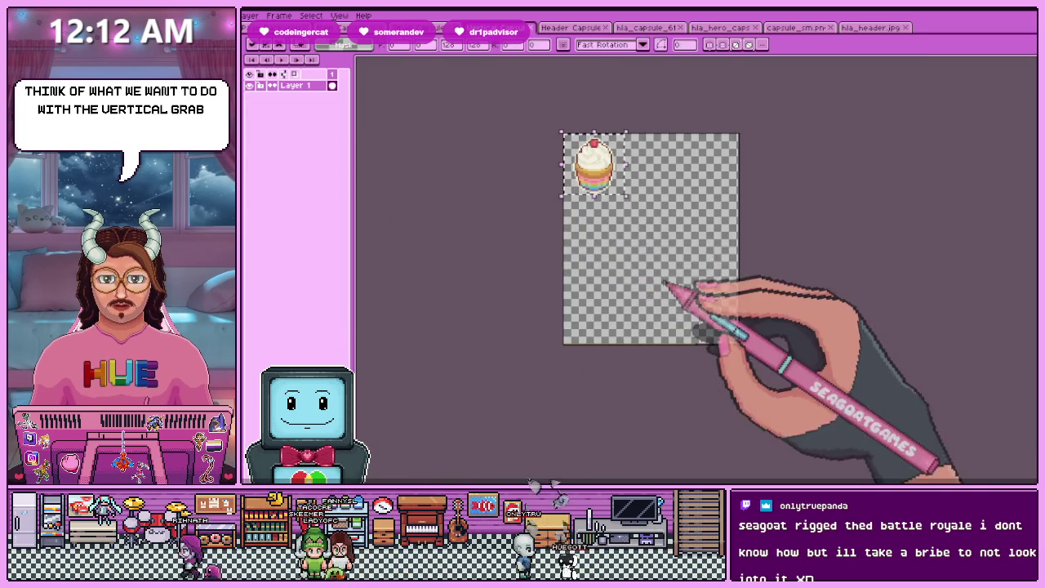
pyautogui.click(572, 27)
pyautogui.click(297, 186)
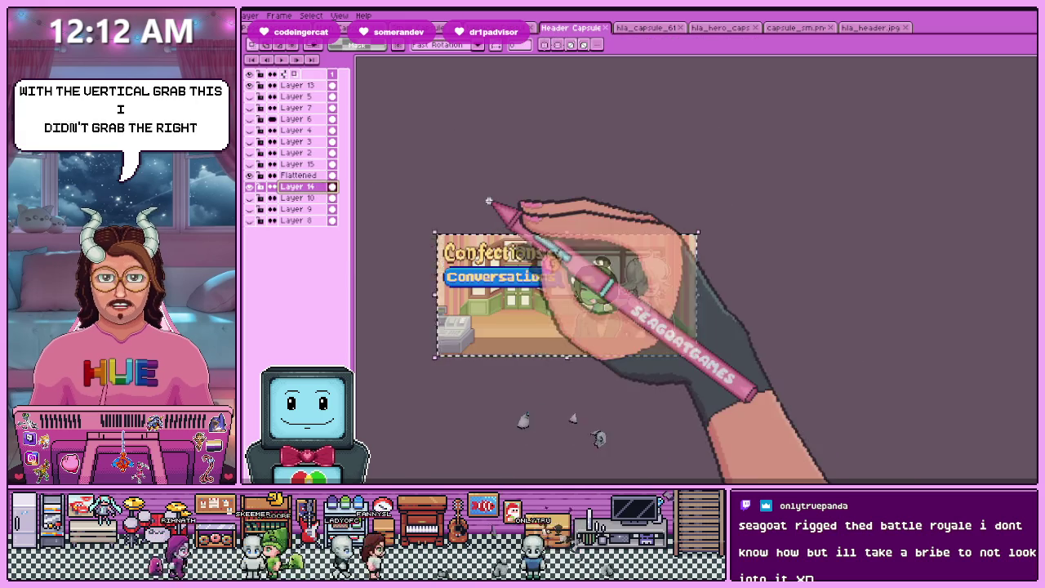
pyautogui.hotkey('ctrl', 'n')
# Paste the shop background into the vertical canvas, place it across the lower part, and commit
pyautogui.press('Return')
pyautogui.hotkey('ctrl', 'v')
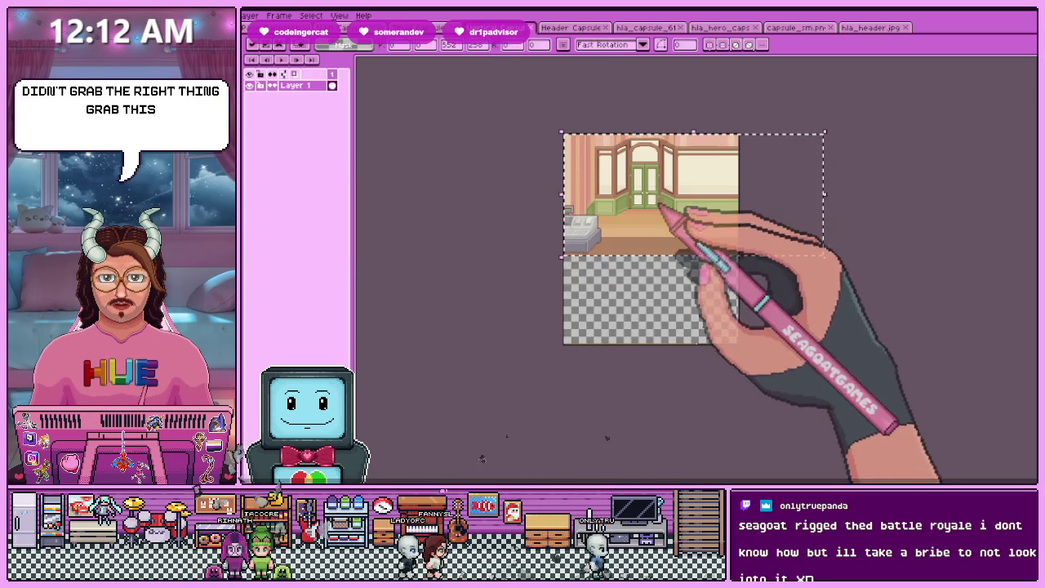
pyautogui.scroll(-1, 709, 240)
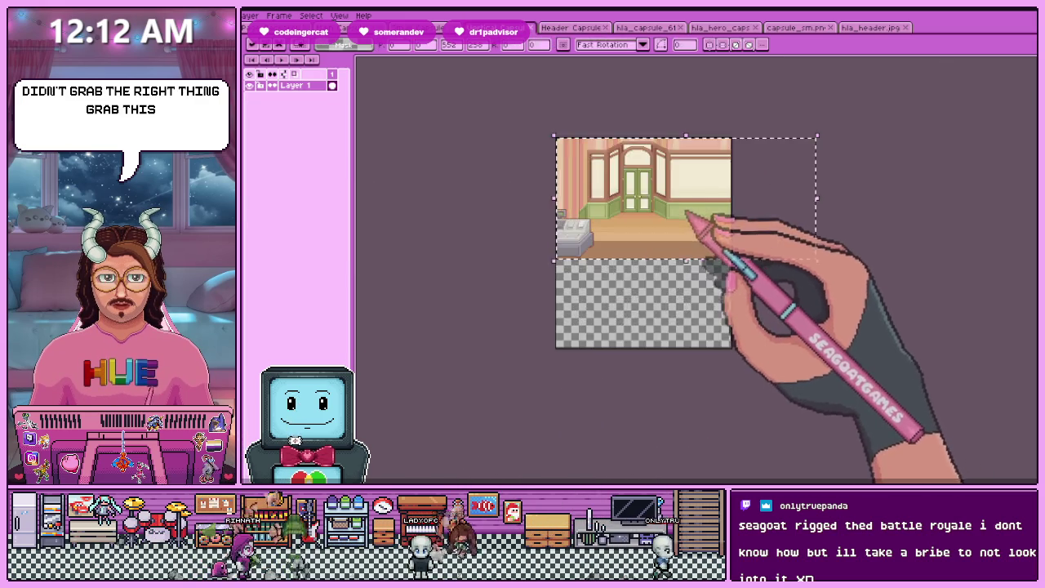
pyautogui.moveTo(707, 249); pyautogui.dragTo(724, 310)
pyautogui.moveTo(648, 316)
pyautogui.mouseDown()
pyautogui.moveTo(617, 314)
pyautogui.moveTo(668, 320)
pyautogui.mouseUp()
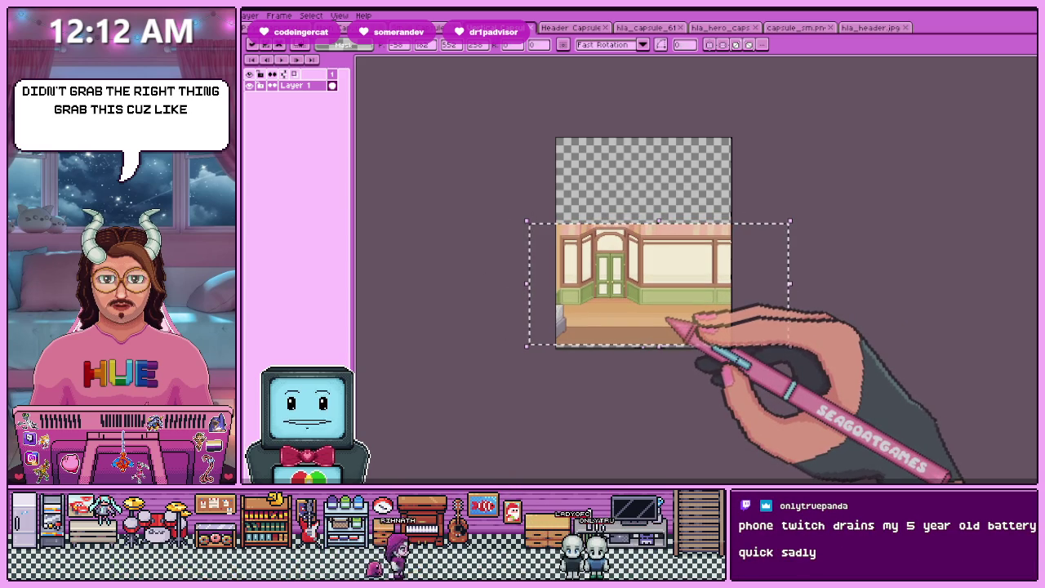
pyautogui.scroll(1, 670, 325)
pyautogui.moveTo(674, 337); pyautogui.dragTo(650, 331)
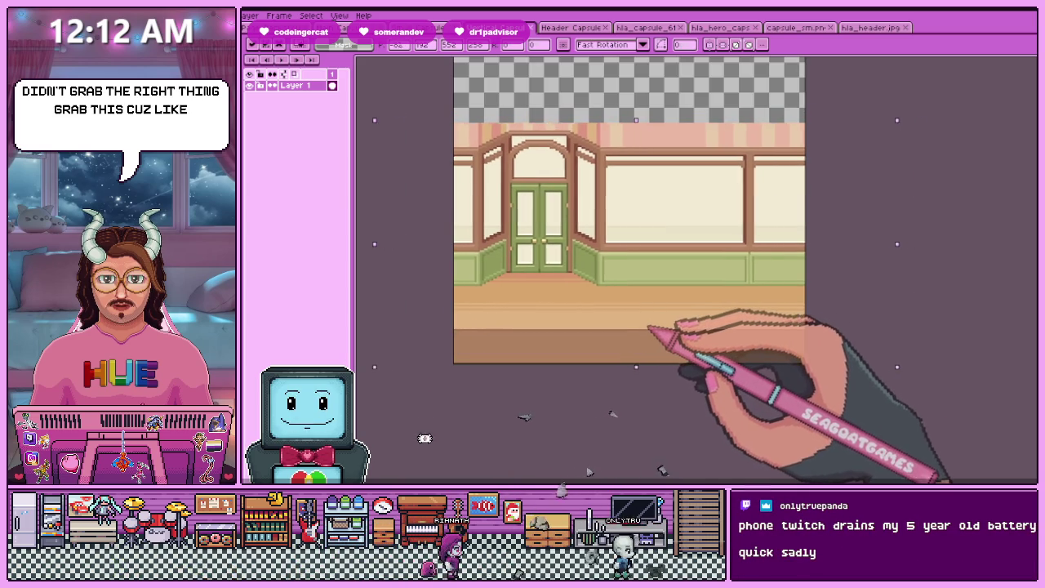
pyautogui.scroll(-3, 612, 330)
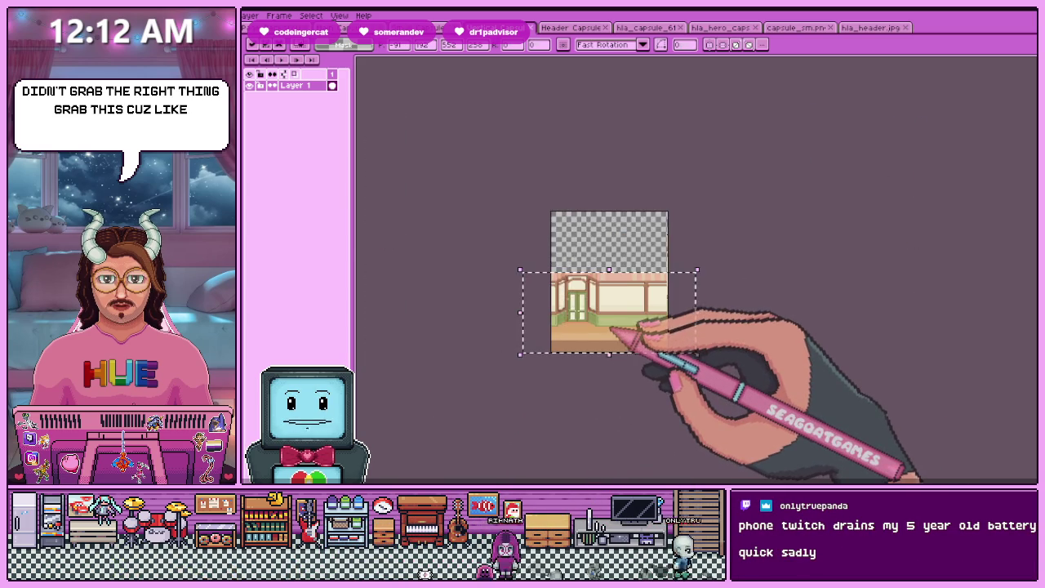
pyautogui.scroll(1, 611, 330)
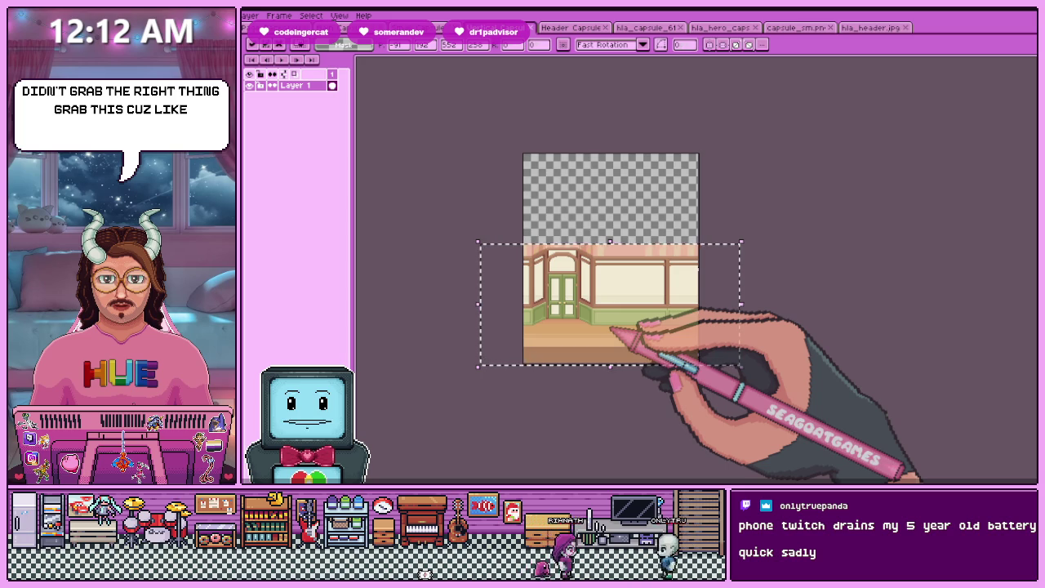
pyautogui.click(823, 301)
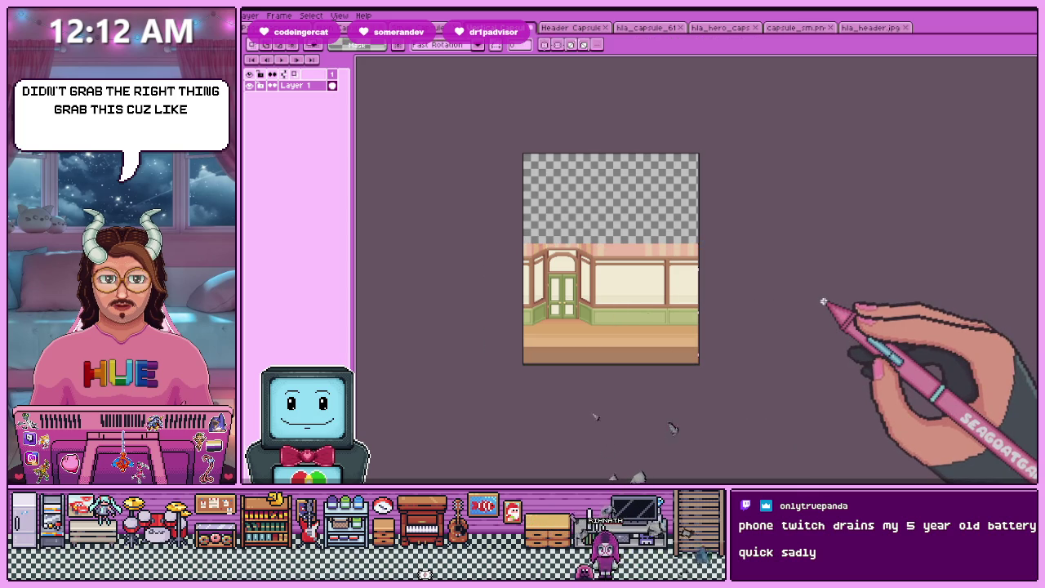